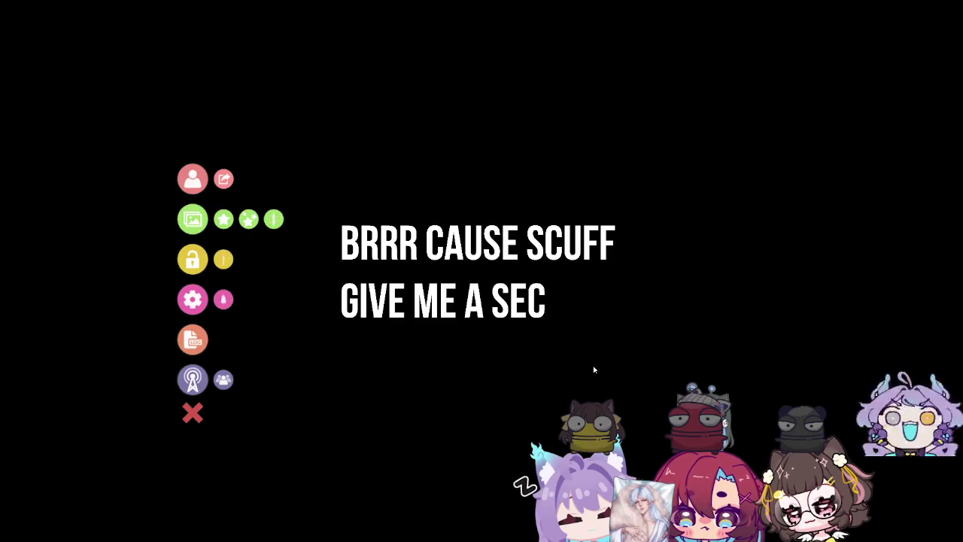
Dismiss the break-screen menu to reveal the Pandailee Shop sticker-set template canvas
left_click(192, 413)
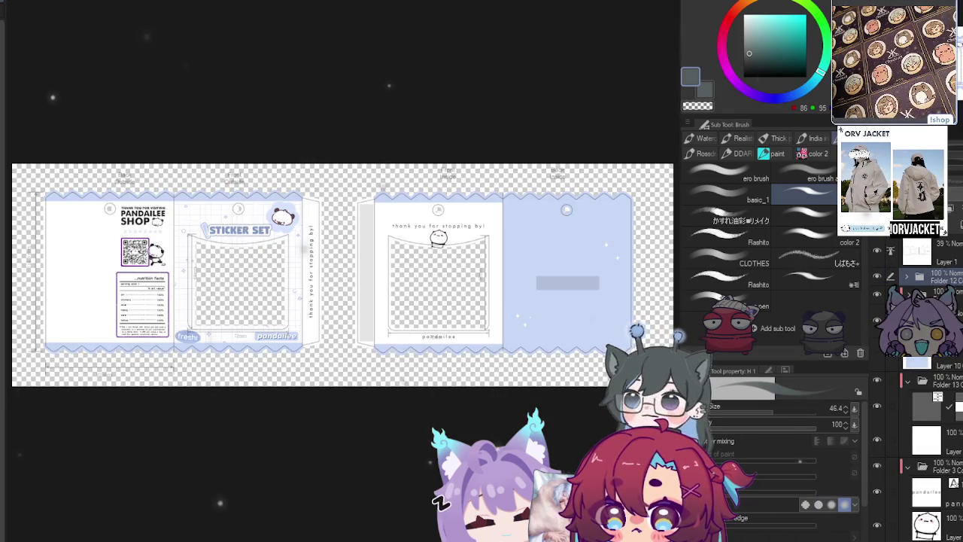
Collapse Folder 12 in the Layer palette and make it the active layer
scroll(302, 294, "down", 2)
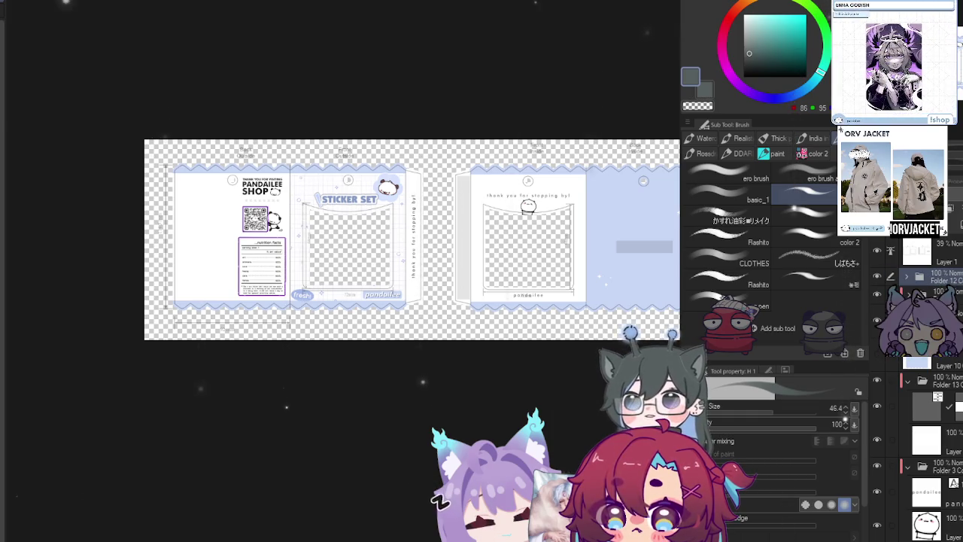
left_click(907, 276)
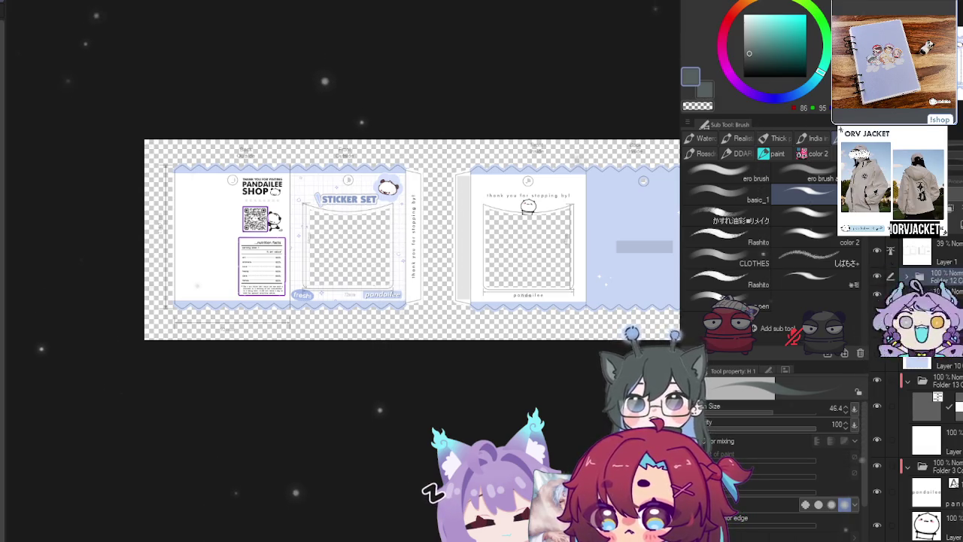
left_click(929, 277)
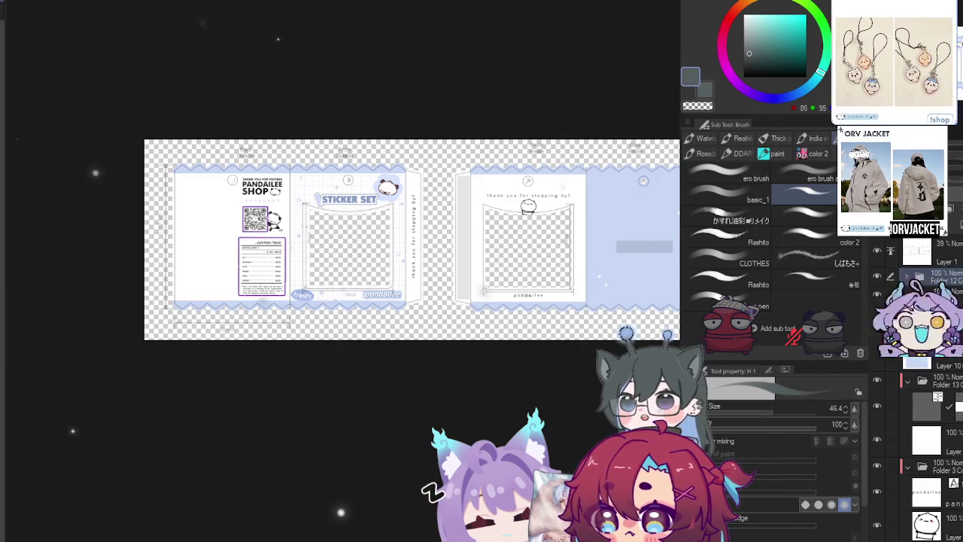
scroll(311, 212, "up", 5)
scroll(339, 256, "down", 2)
scroll(338, 256, "down", 2)
scroll(339, 256, "up", 3)
scroll(339, 256, "up", 2)
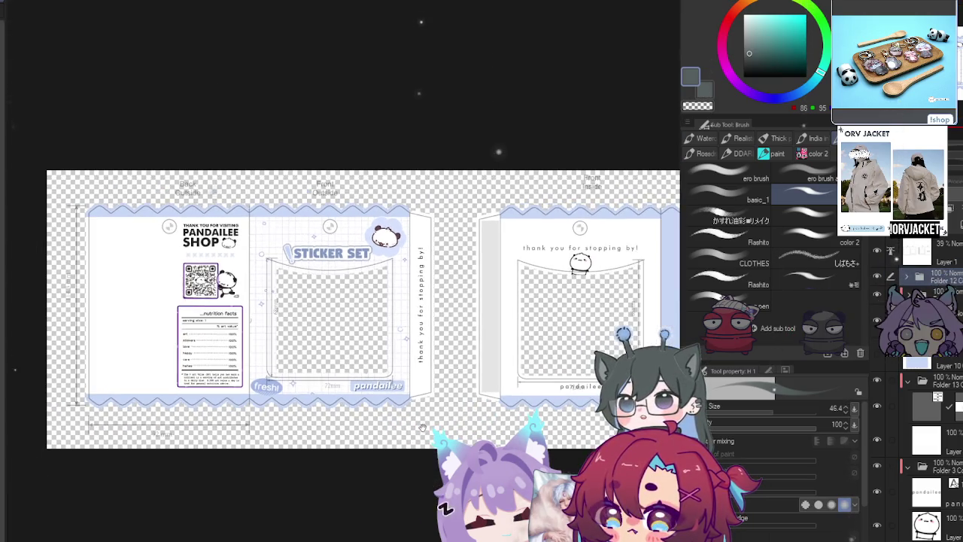
left_click_drag(319, 311, 255, 308)
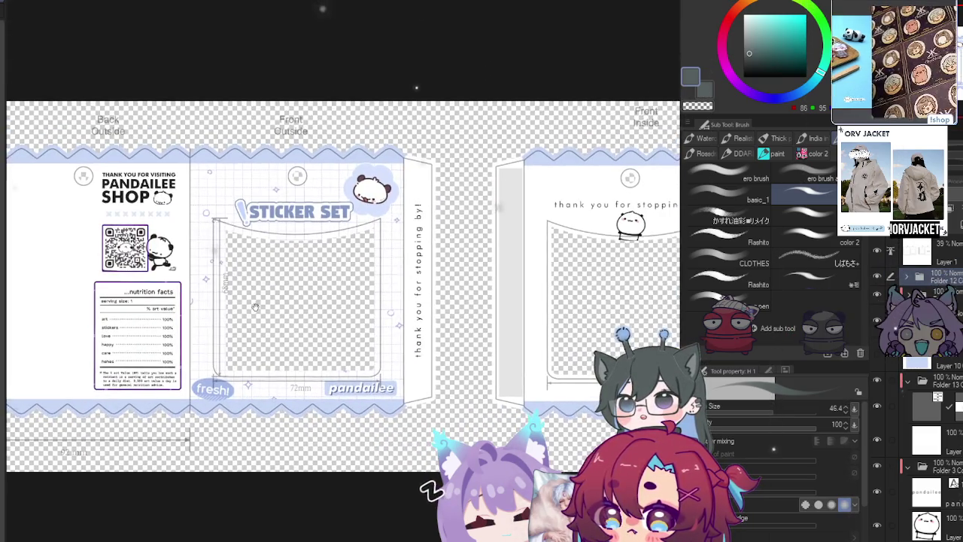
scroll(255, 307, "up", 1)
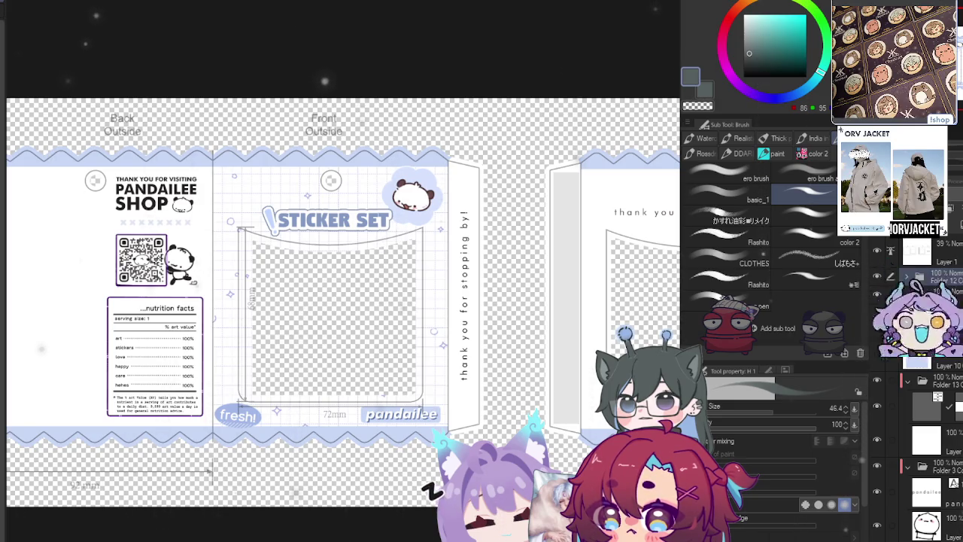
scroll(388, 203, "down", 3)
scroll(388, 203, "up", 2)
left_click_drag(388, 204, 409, 239)
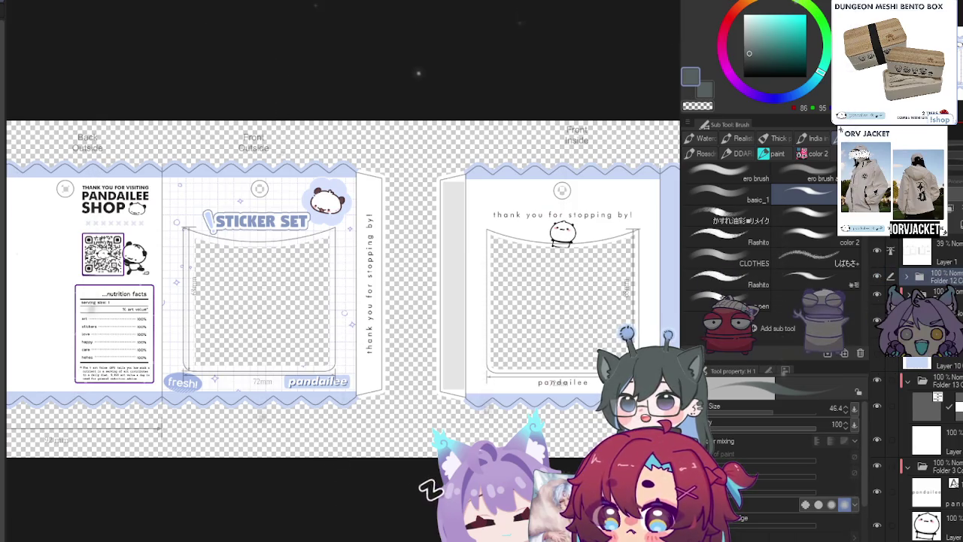
key("ctrl+minus")
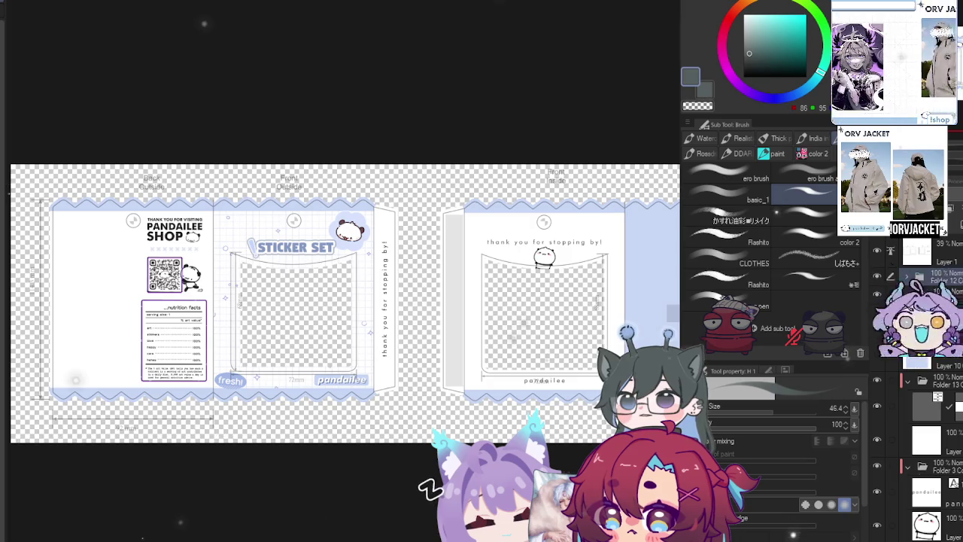
mouse_move(509, 346)
left_mouse_down()
mouse_move(405, 435)
mouse_move(435, 453)
left_mouse_up()
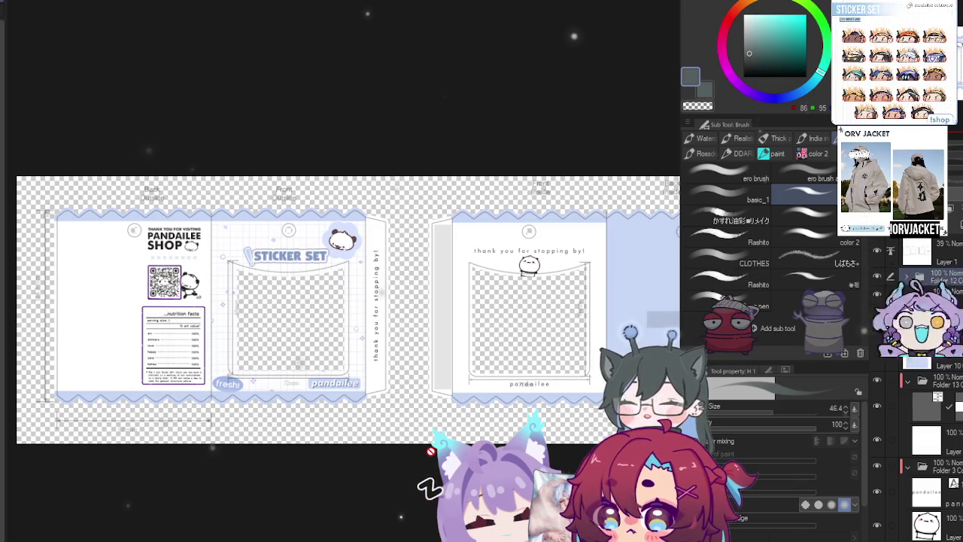
left_click_drag(574, 348, 417, 331)
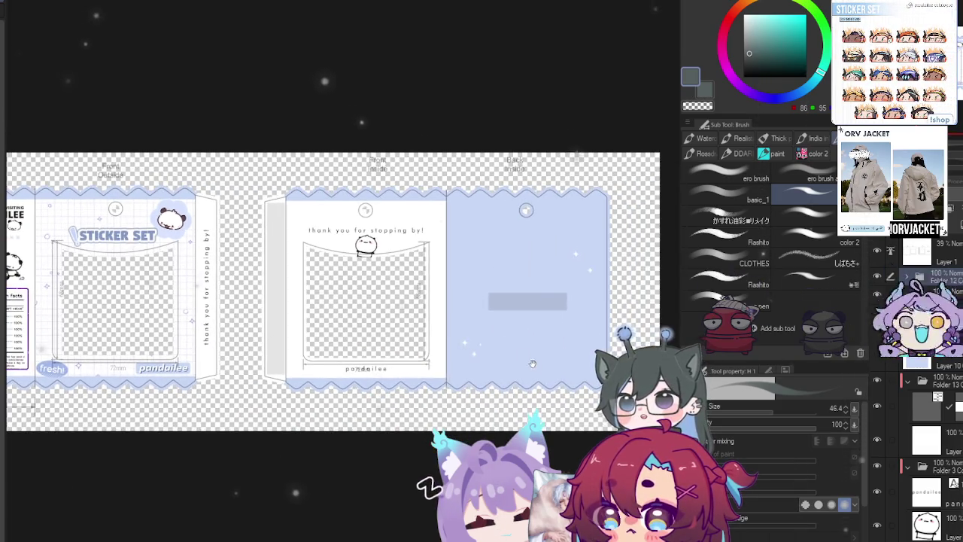
scroll(417, 331, "left", 5)
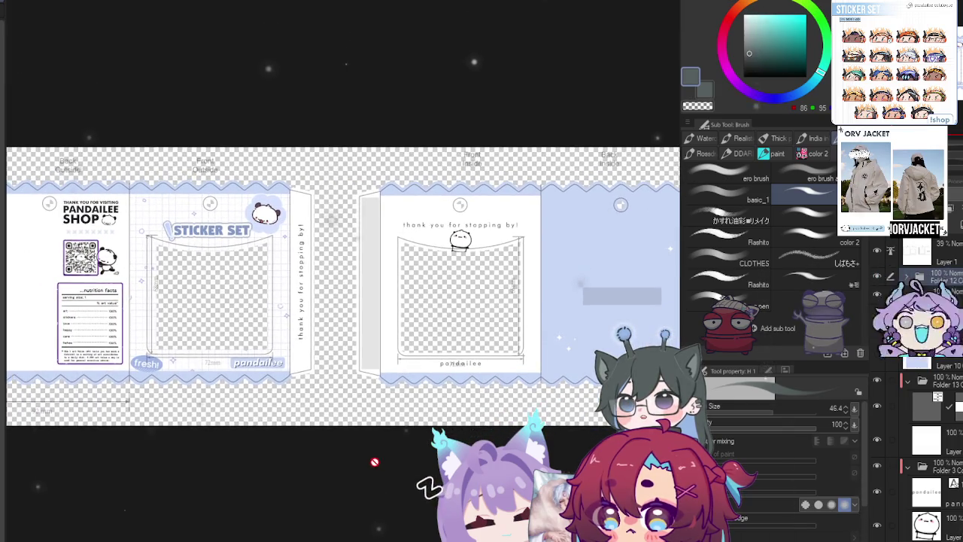
scroll(414, 472, "left", 2)
scroll(344, 286, "left", 1)
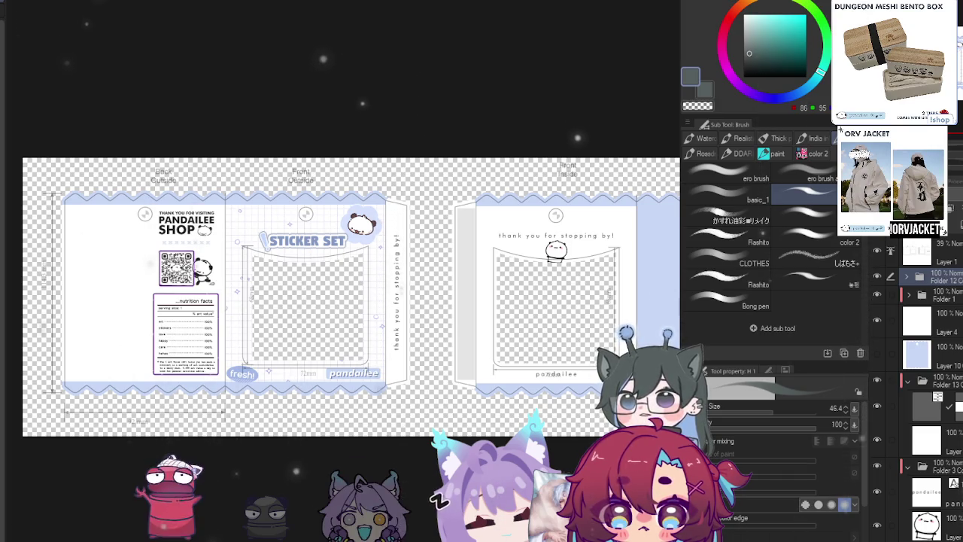
left_click_drag(380, 96, 396, 93)
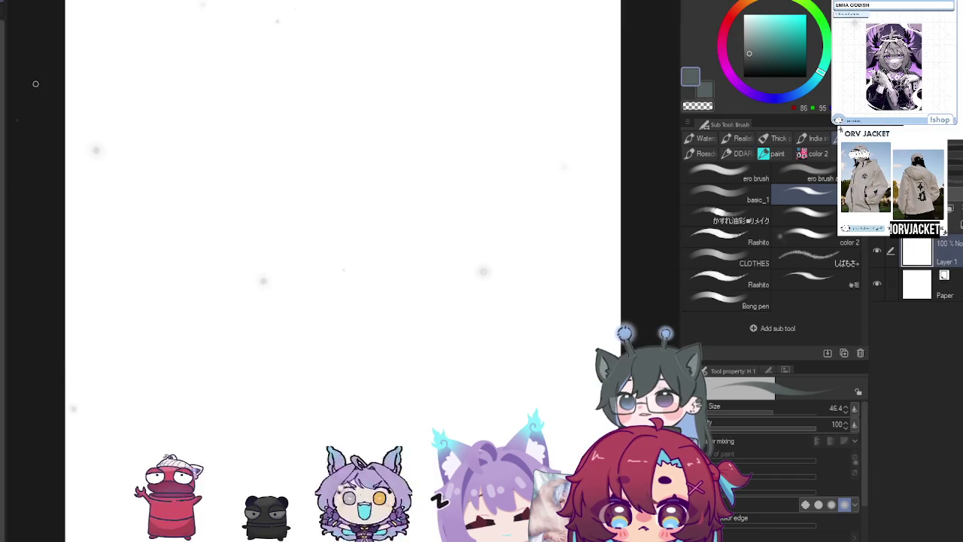
On the blank canvas, set the Pencil to the 'among us 2' brush with a darker colour
key("slash")
left_click(583, 236)
scroll(488, 271, "up", 2)
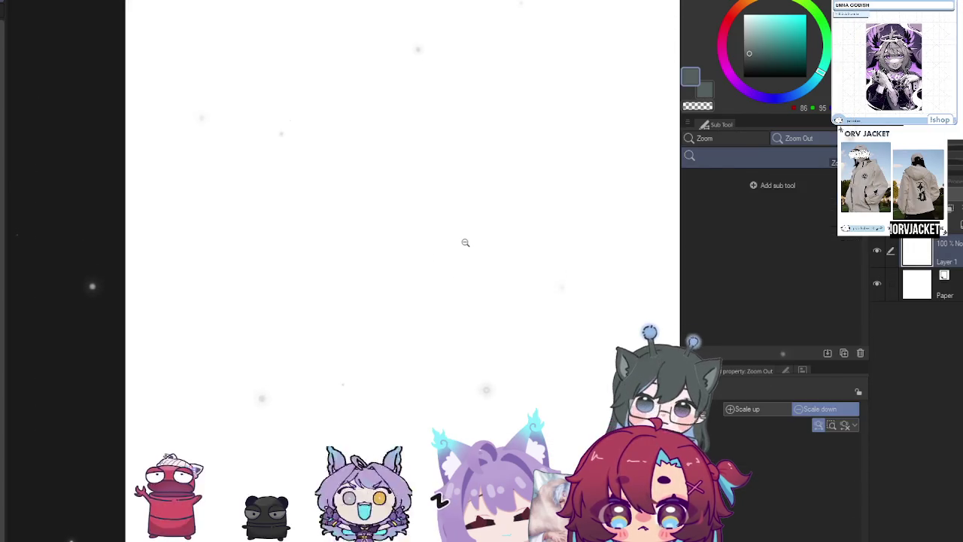
key("p")
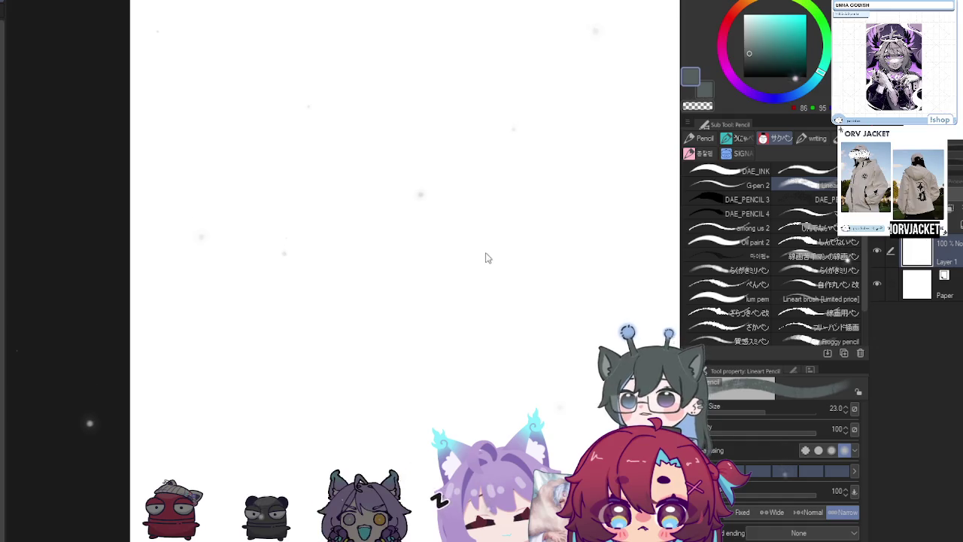
left_click_drag(505, 204, 426, 329)
key("ctrl+z")
left_click(716, 230)
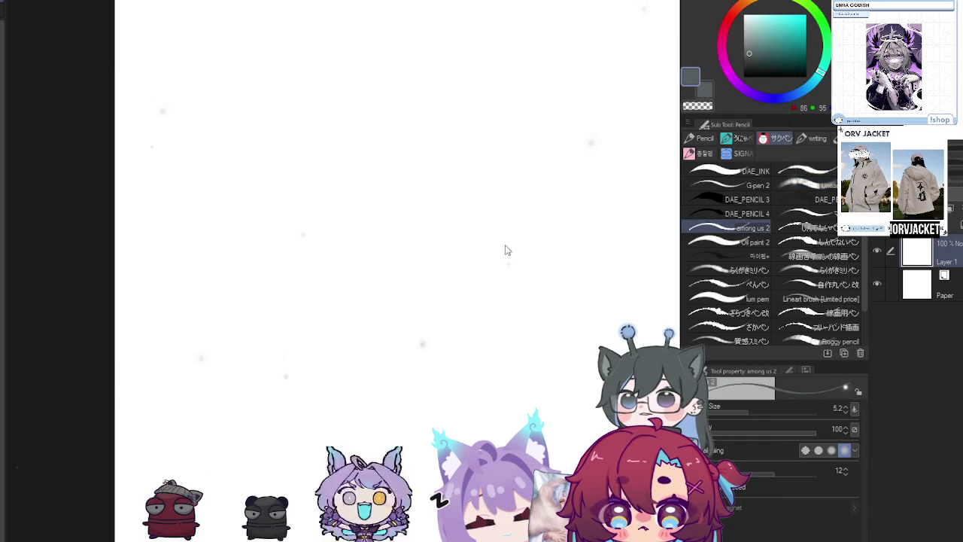
left_click(750, 64)
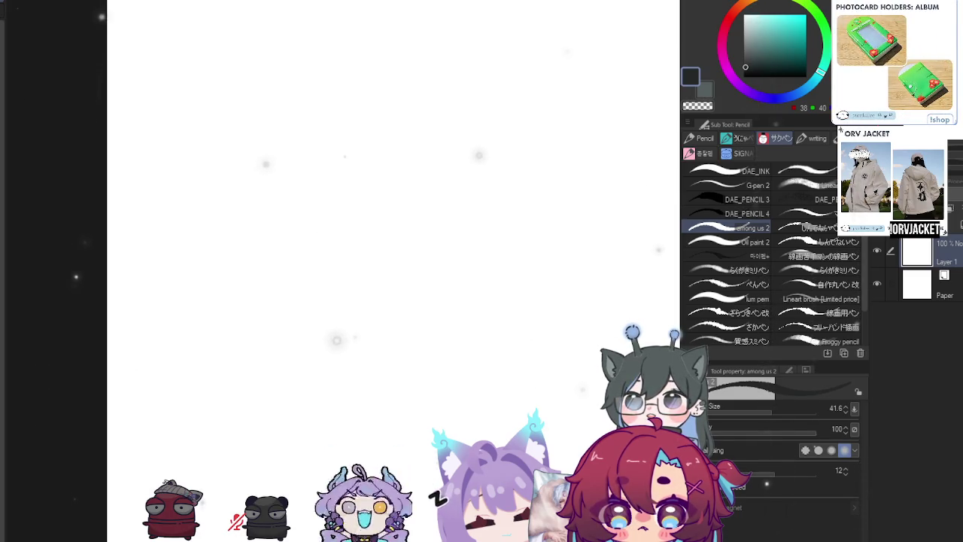
scroll(397, 229, "down", 3)
Draw the panda's curved head outline and a dot eye inside the arc
mouse_move(397, 229)
left_mouse_down()
mouse_move(351, 293)
mouse_move(364, 294)
left_mouse_up()
scroll(352, 294, "up", 1)
mouse_move(378, 196)
left_mouse_down()
mouse_move(340, 280)
mouse_move(348, 305)
mouse_move(329, 296)
mouse_move(340, 226)
left_mouse_up()
key("ctrl+z")
key("ctrl+z")
left_click_drag(360, 323, 363, 322)
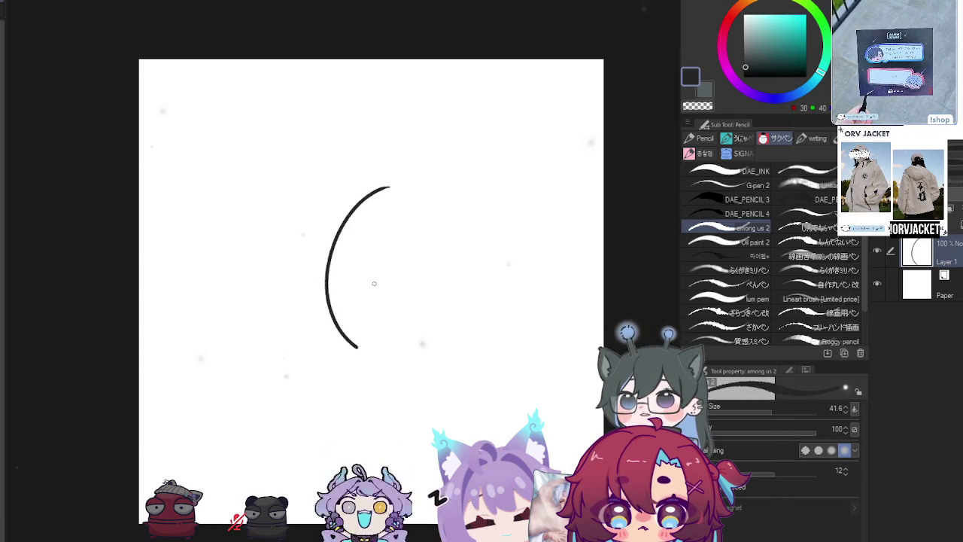
mouse_move(380, 275)
left_mouse_down()
mouse_move(372, 283)
mouse_move(509, 297)
left_mouse_up()
Redraw a short curved line to the right of the eye
key("ctrl+z")
left_click_drag(415, 310, 459, 316)
key("ctrl+z")
key("ctrl+z")
key("ctrl+z")
left_click_drag(384, 296, 453, 293)
key("ctrl+z")
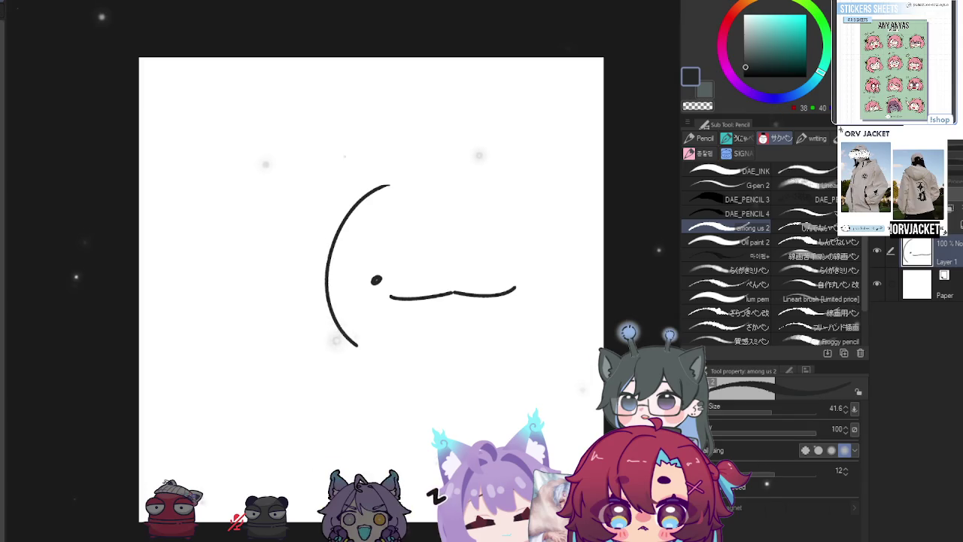
key("ctrl+Tab")
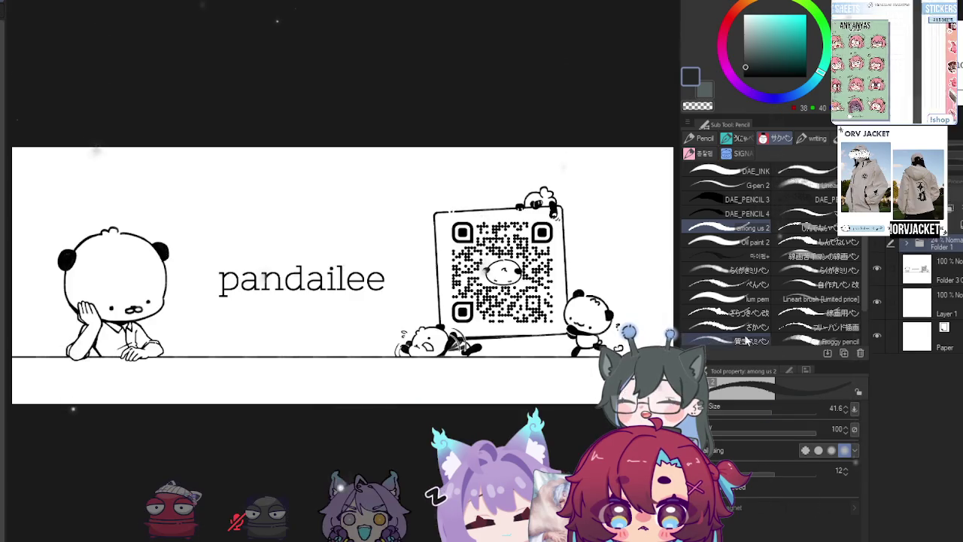
Show the banner and sketch side by side and make the Paper layer active
left_click(6, 21)
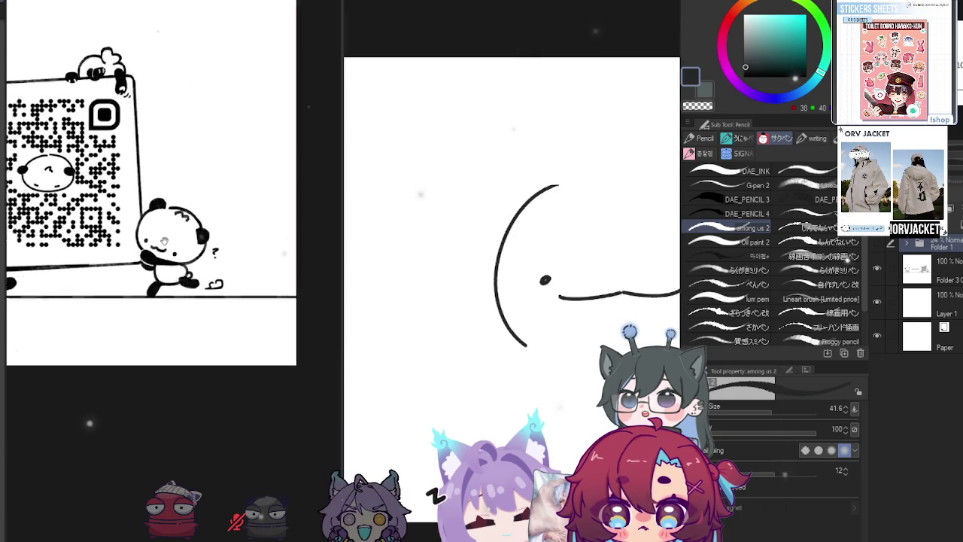
key("o")
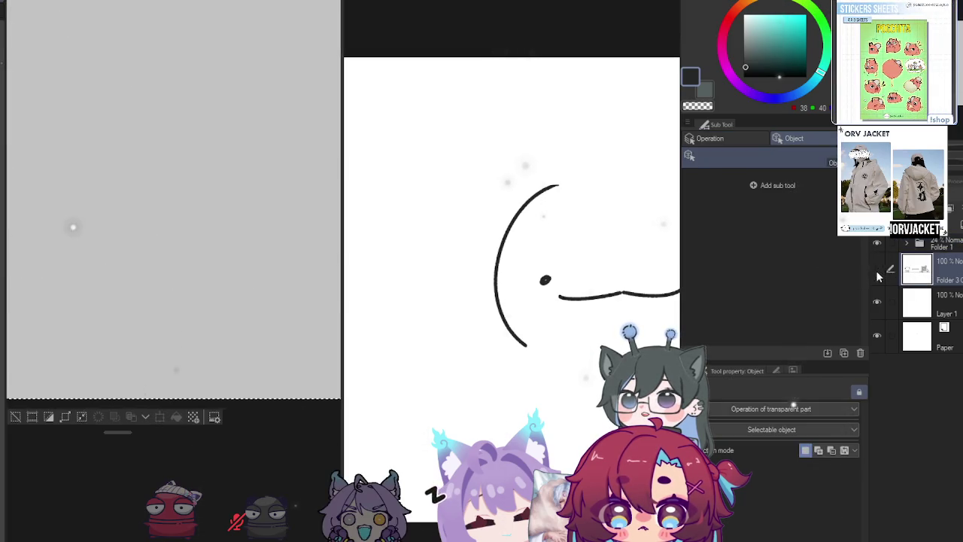
left_click(904, 302)
left_click(909, 340)
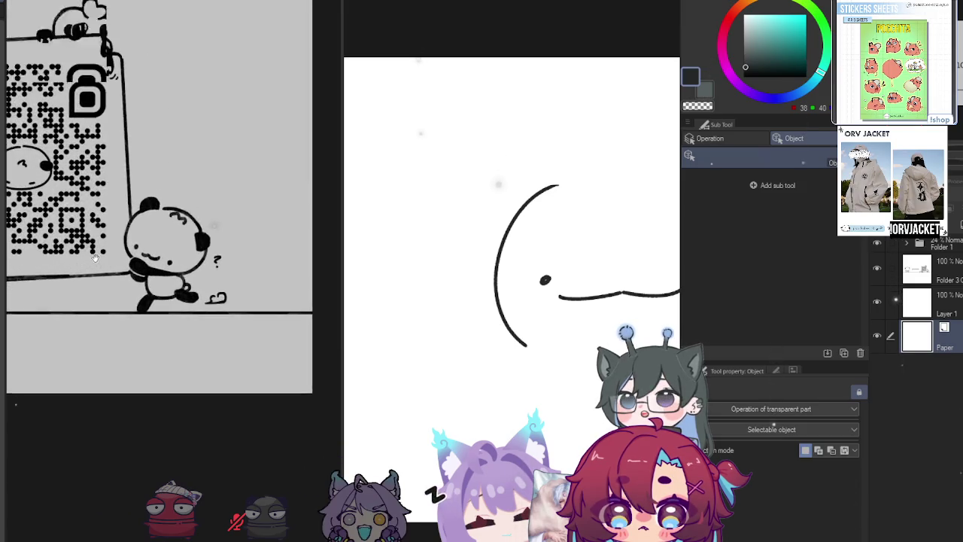
key("m")
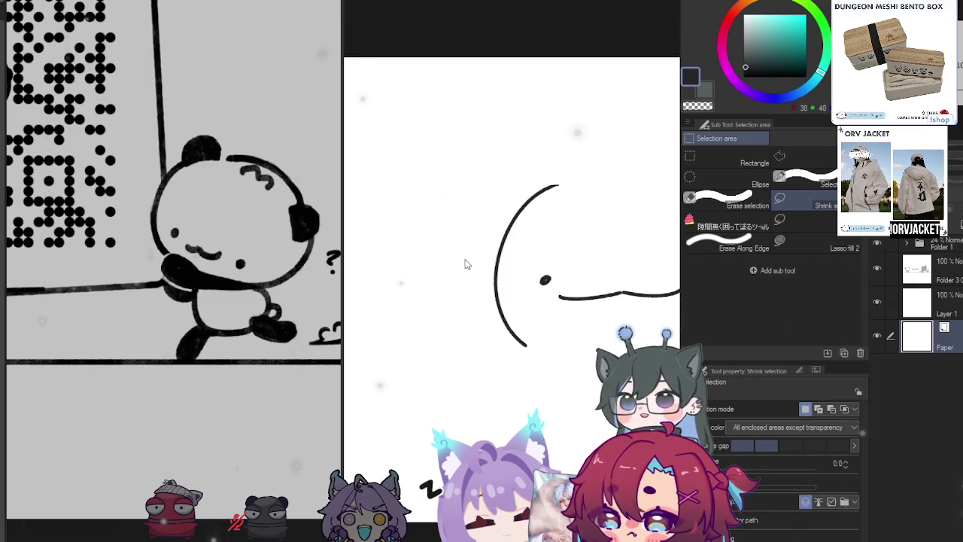
Zoom out the sketch canvas and choose the Lasso selection sub tool
left_click_drag(465, 264, 403, 261)
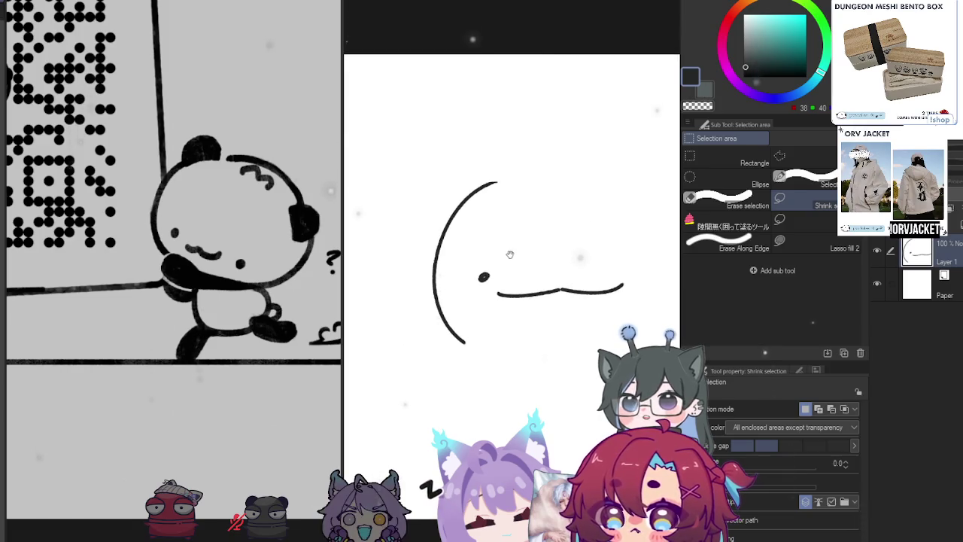
key("ctrl+alt+space")
left_click(421, 296)
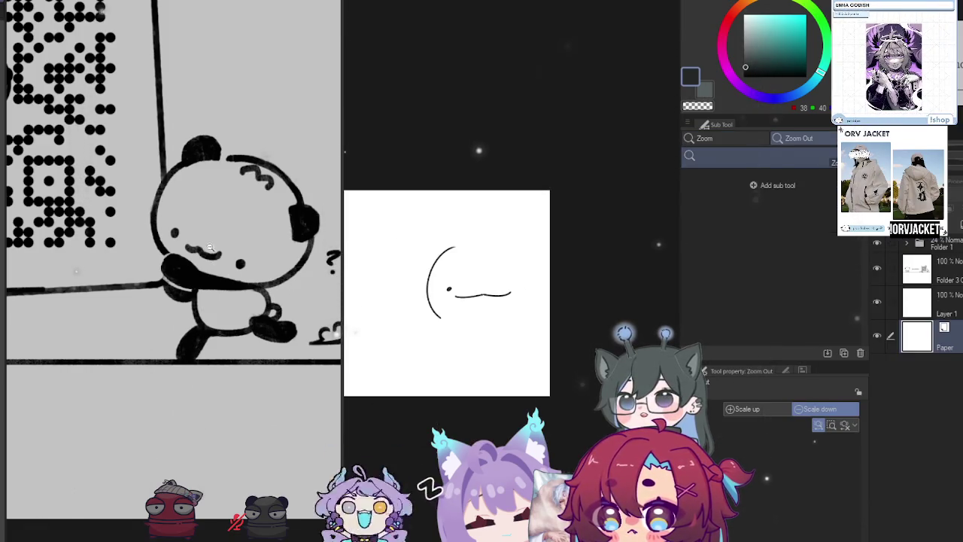
key("m")
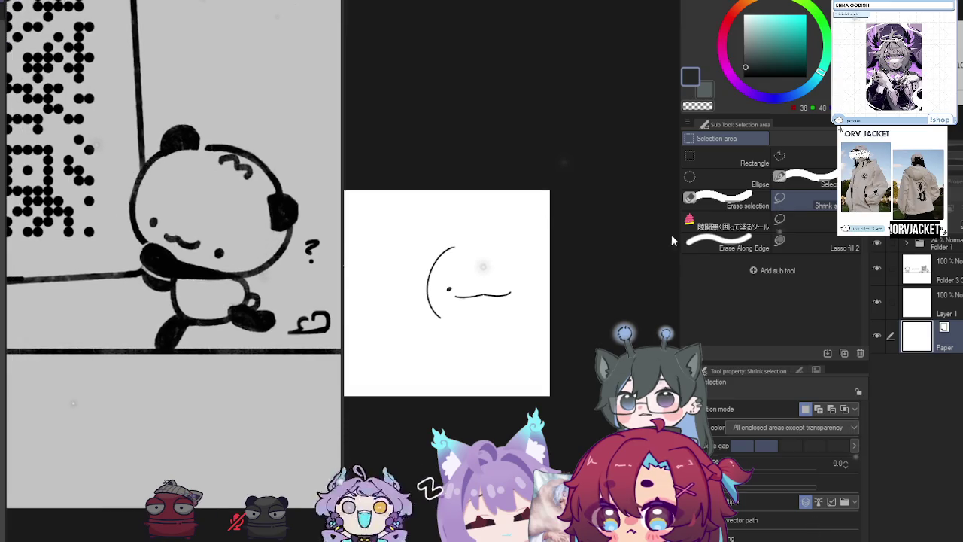
left_click(790, 219)
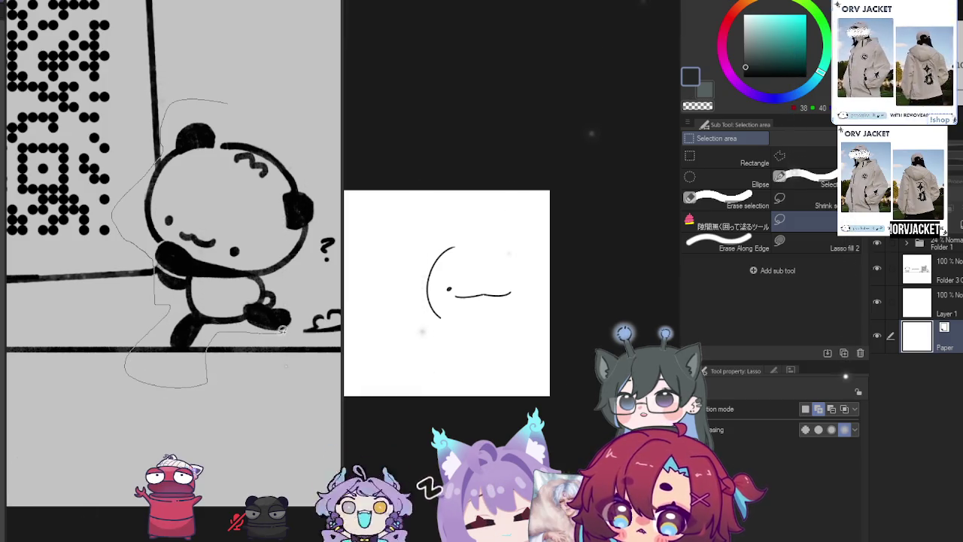
Lasso-select the panda, excluding the area below the floor line
left_click_drag(321, 235, 320, 238)
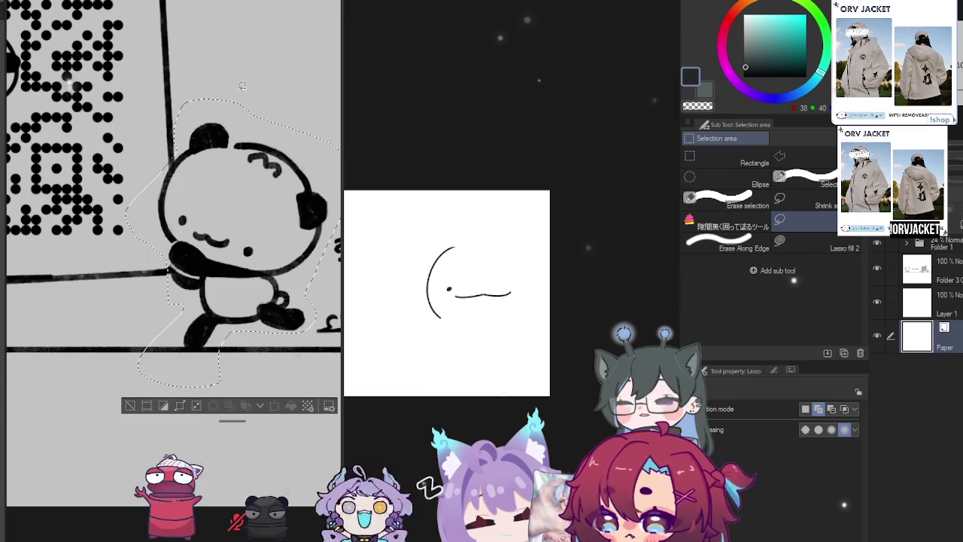
scroll(70, 147, "left", 2)
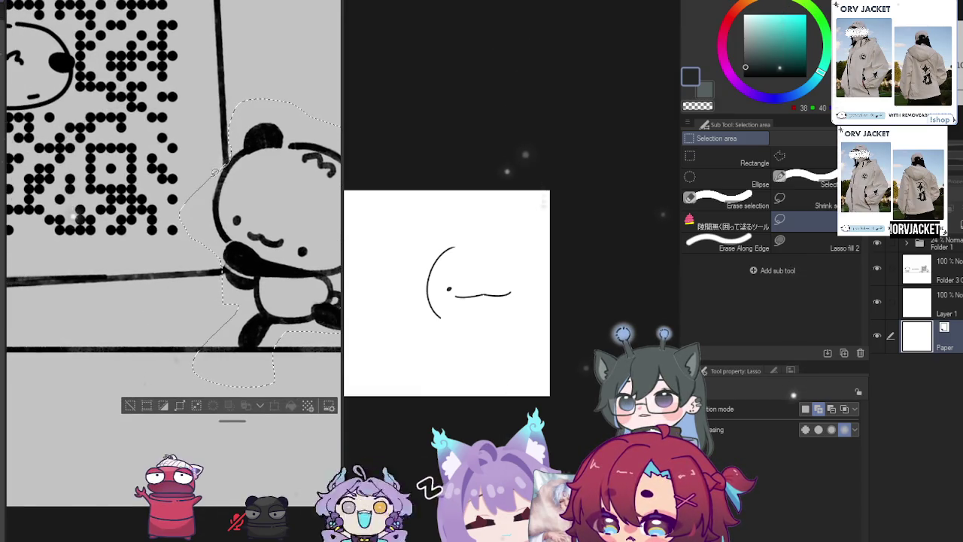
scroll(217, 304, "down", 2)
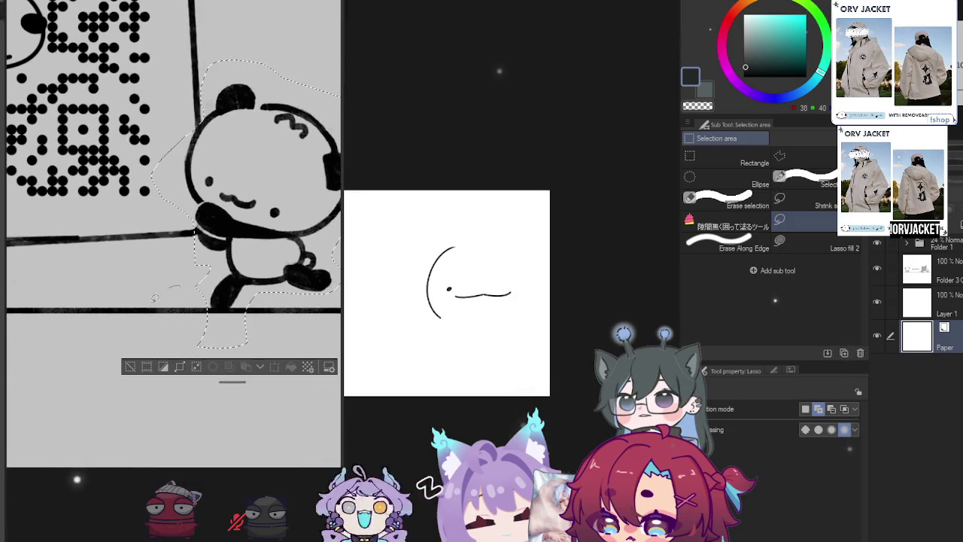
left_click_drag(155, 298, 239, 309)
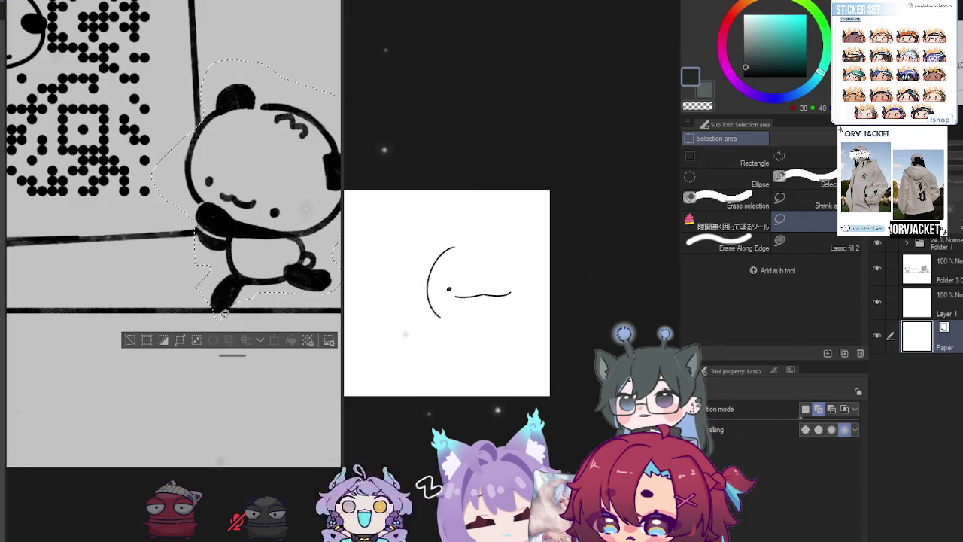
left_click_drag(271, 261, 175, 247)
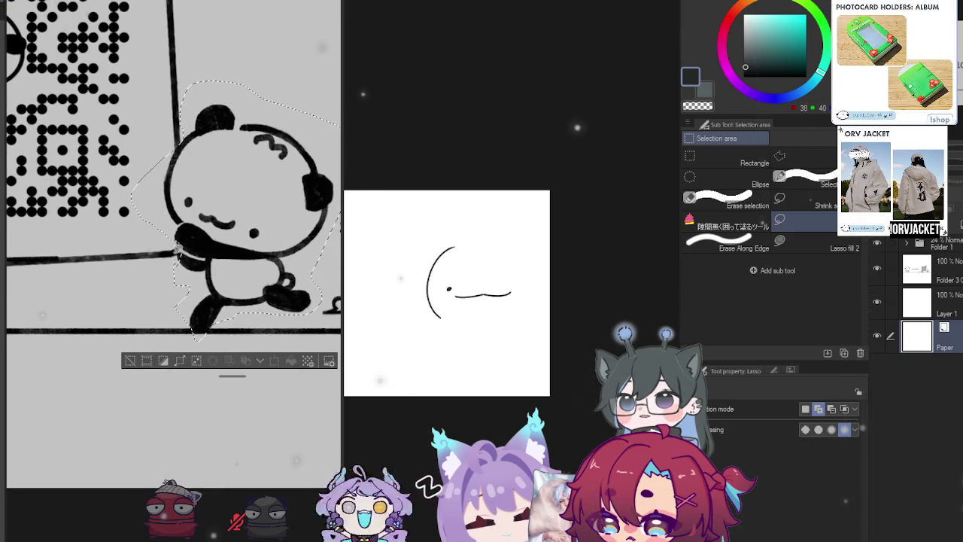
left_click_drag(268, 257, 239, 262)
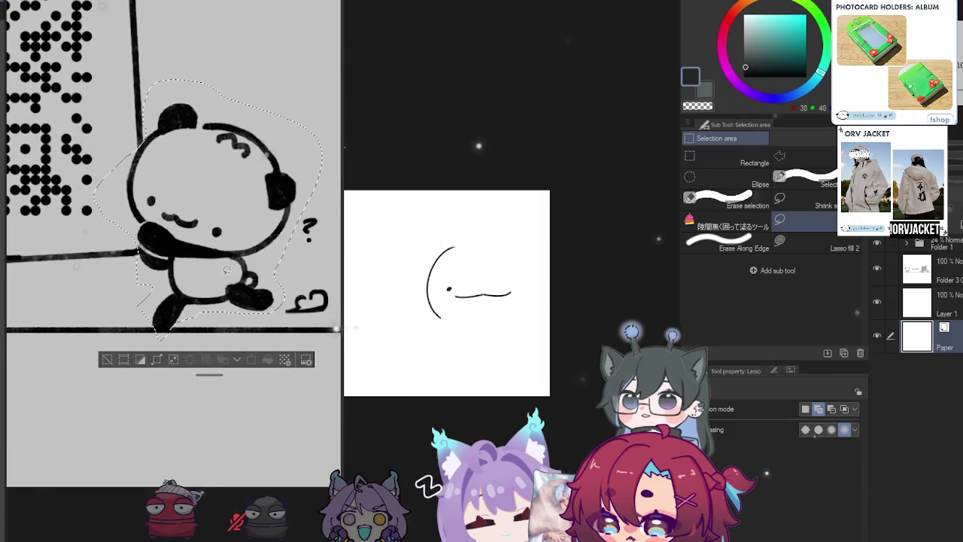
Delete the Paper layer, clear the white background, and merge the panda layers
left_click(917, 268)
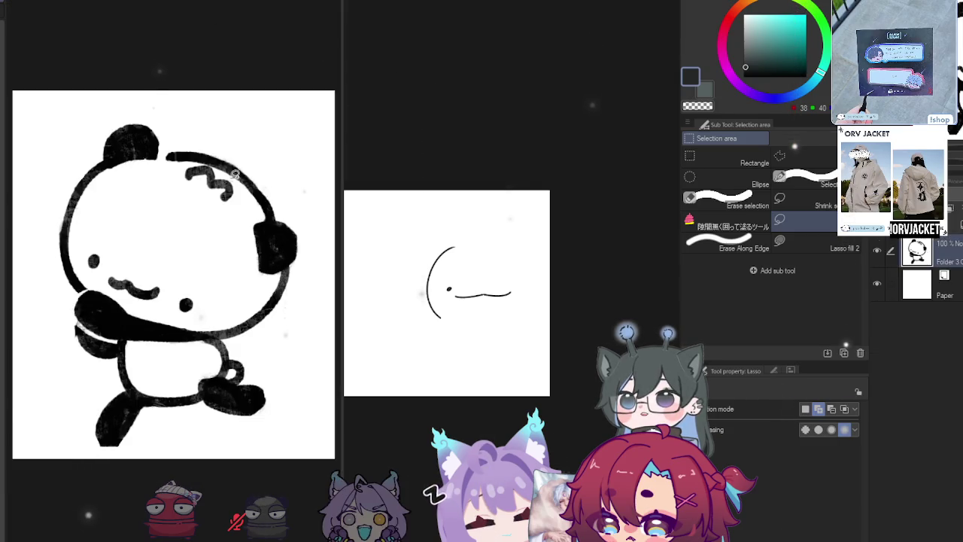
left_click(212, 218, "alt")
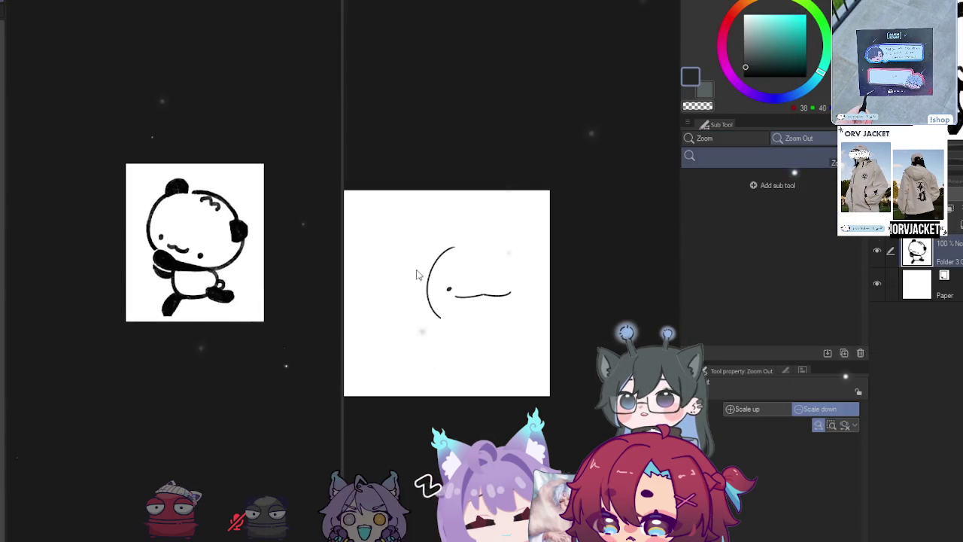
left_click(944, 285)
key("Delete")
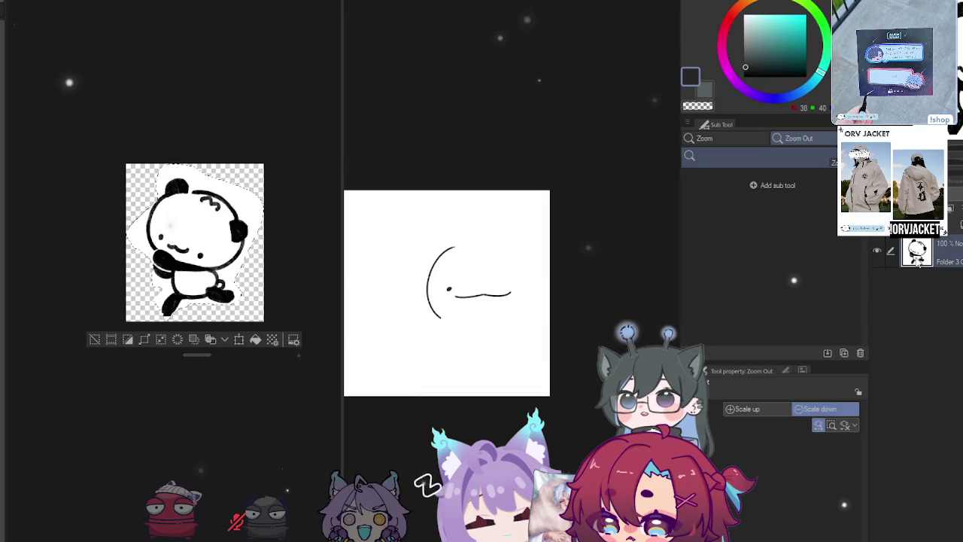
key("w")
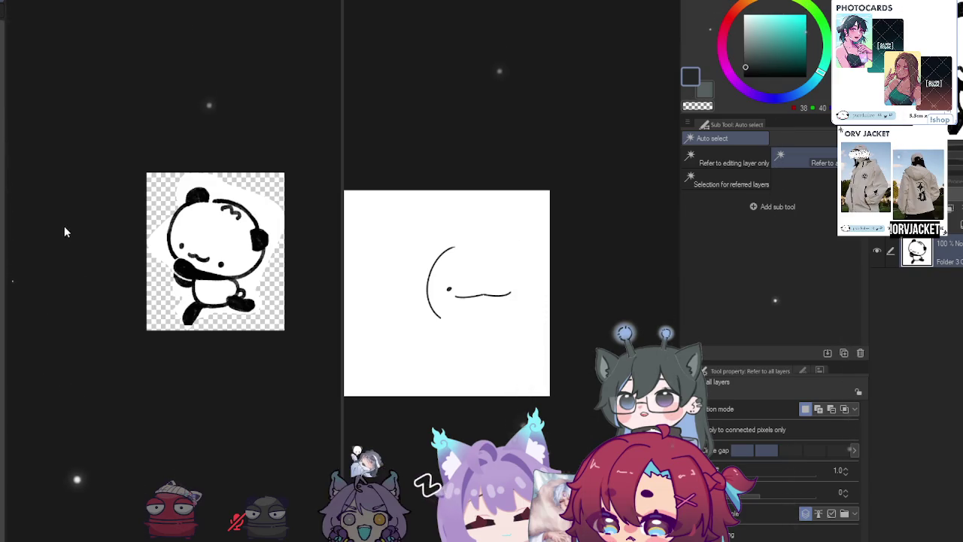
key("Delete")
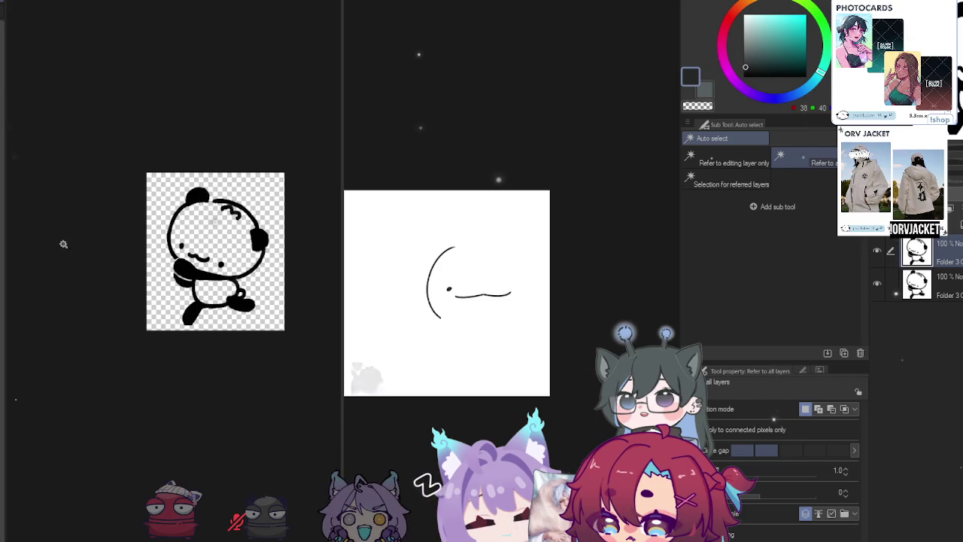
key("ctrl+e")
scroll(280, 326, "up", 1)
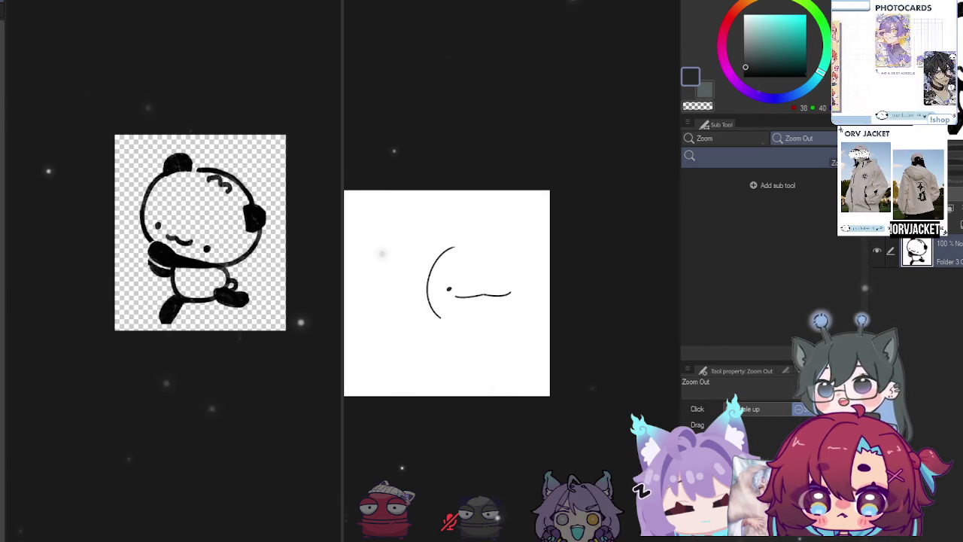
Narrow the reference panel and enlarge the panda reference beside the sketch canvas
left_click_drag(558, 256, 579, 243)
left_click(579, 243)
scroll(522, 231, "up", 2)
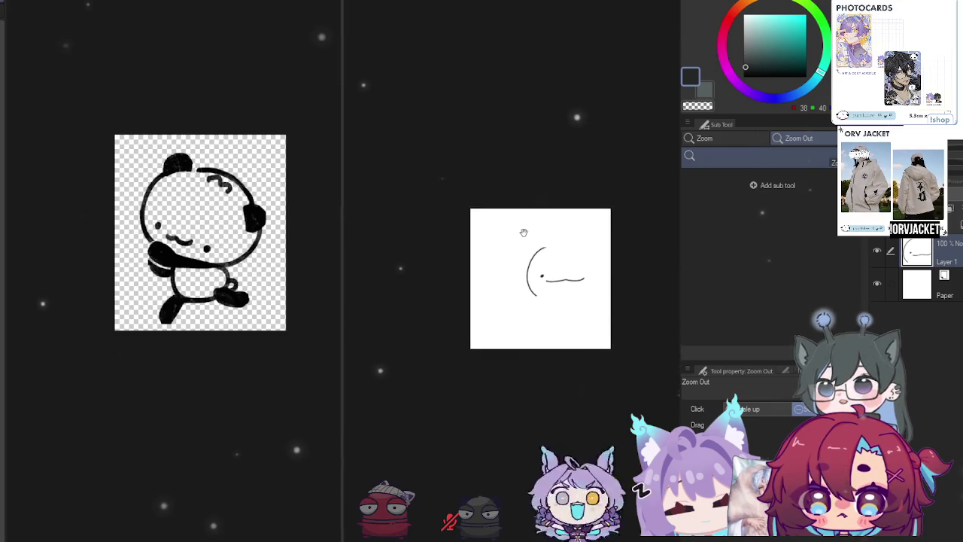
key("p")
left_click_drag(523, 232, 519, 213)
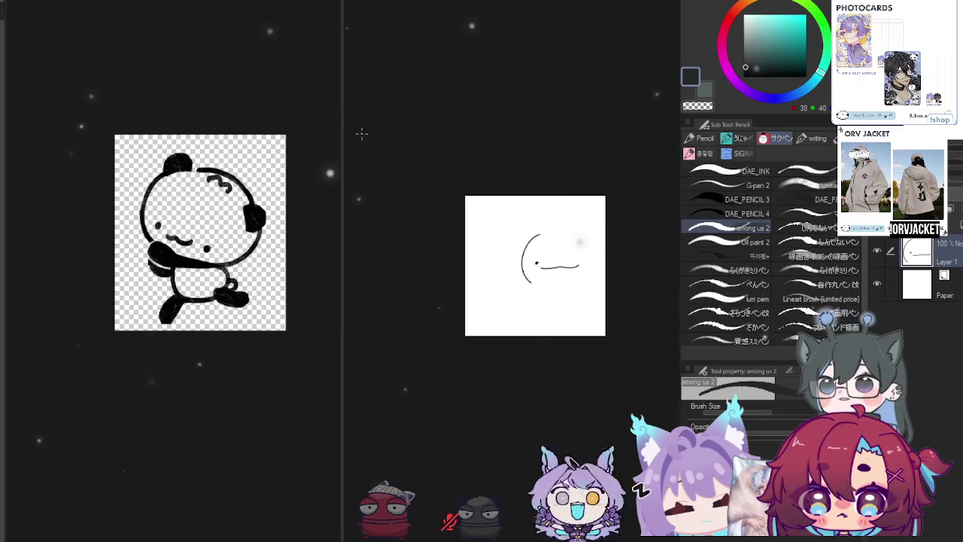
left_click_drag(340, 128, 164, 113)
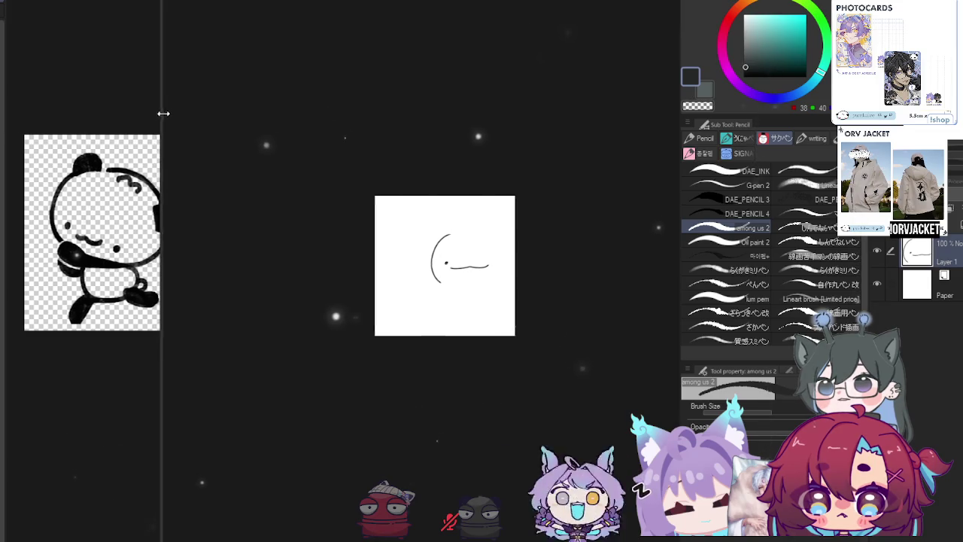
left_click_drag(343, 203, 337, 186)
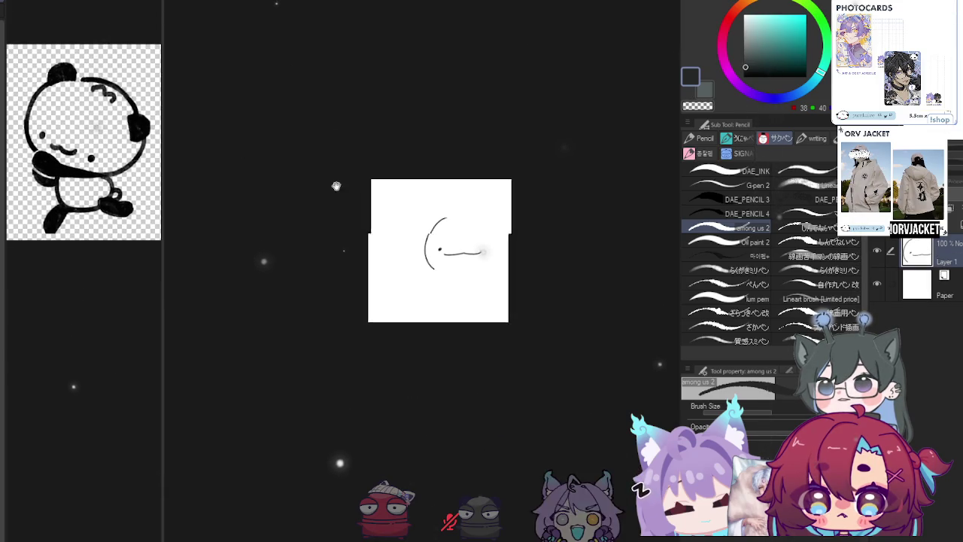
scroll(454, 305, "up", 2)
scroll(463, 286, "up", 1)
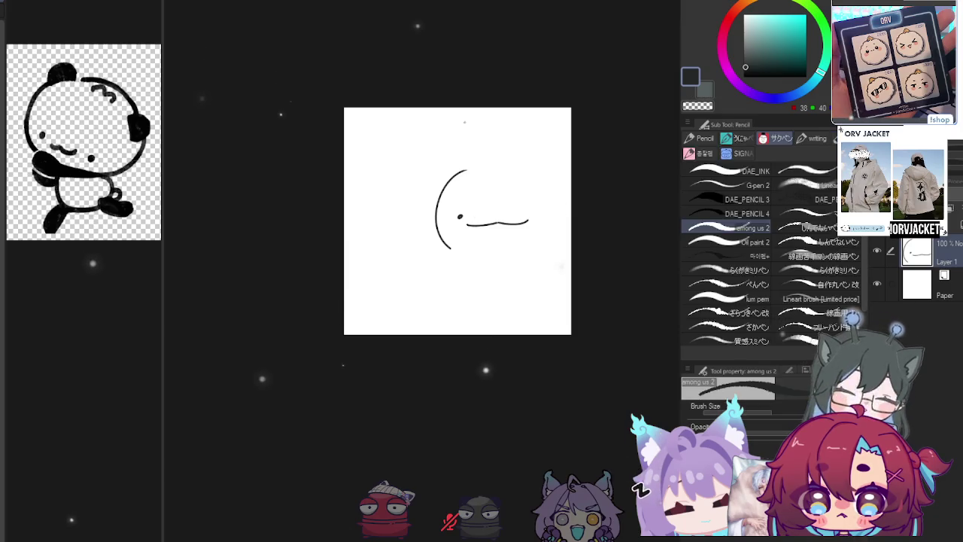
Switch to the Lineart Pencil brush and undo the trial head-arc strokes
left_click_drag(464, 122, 453, 125)
key("ctrl+z")
left_click_drag(461, 172, 443, 258)
left_click(805, 184)
key("ctrl+z")
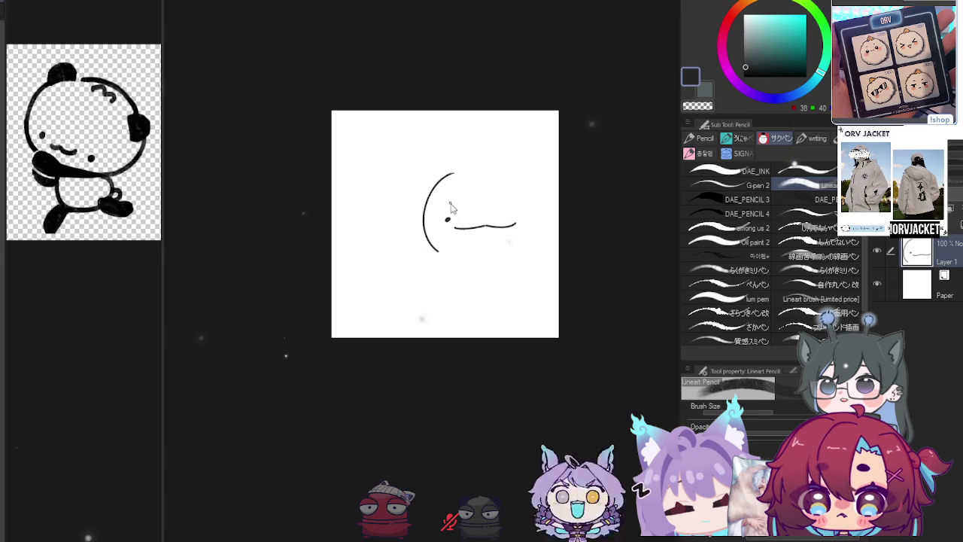
key("e")
mouse_move(459, 172)
left_mouse_down()
mouse_move(445, 253)
mouse_move(469, 217)
mouse_move(460, 181)
mouse_move(436, 251)
left_mouse_up()
key("p")
key("ctrl+z")
Draw the left head outline, a dot eye, an upturned mouth line and the ear stroke
left_click_drag(468, 198, 443, 265)
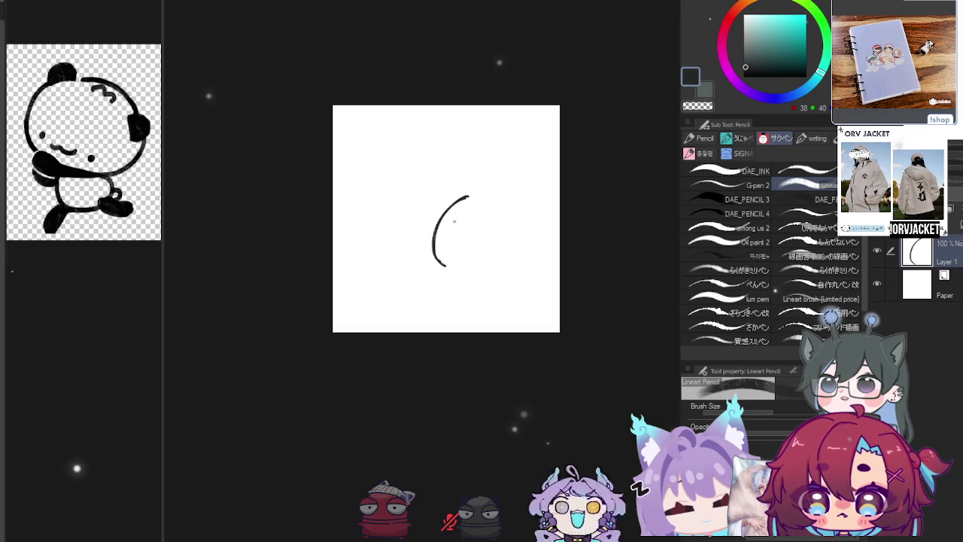
left_click(449, 229)
left_click_drag(456, 239, 515, 232)
key("ctrl+z")
key("ctrl+z")
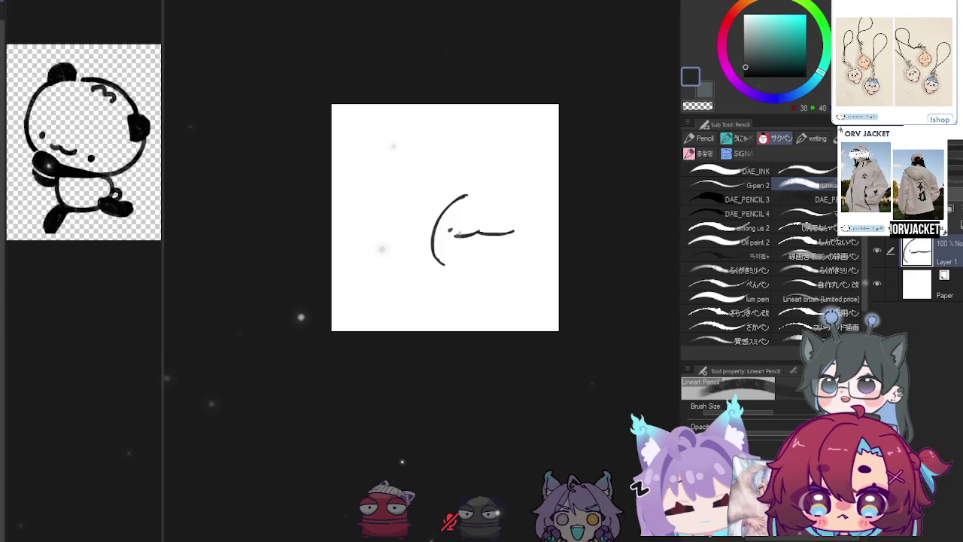
key("ctrl+z")
left_click_drag(455, 235, 515, 222)
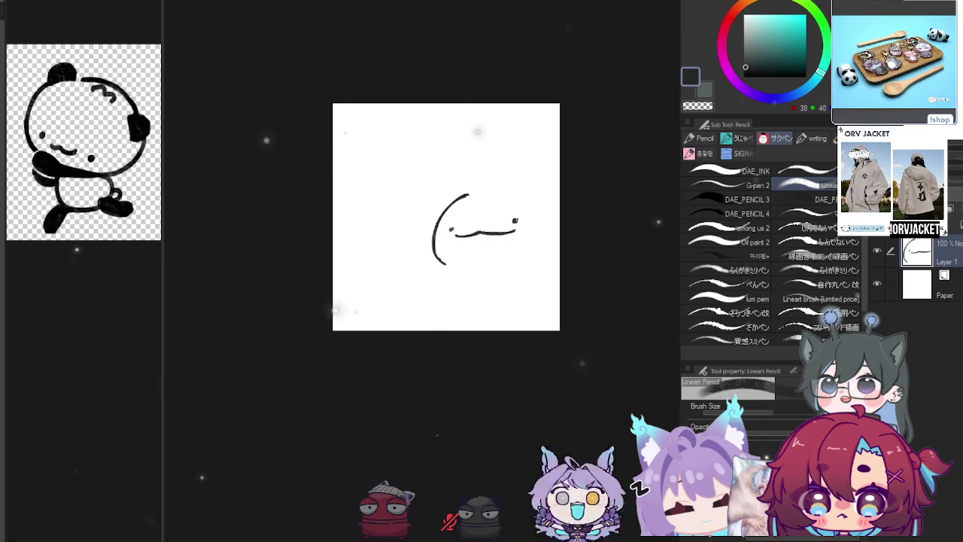
left_click(516, 222)
left_click_drag(429, 193, 485, 235)
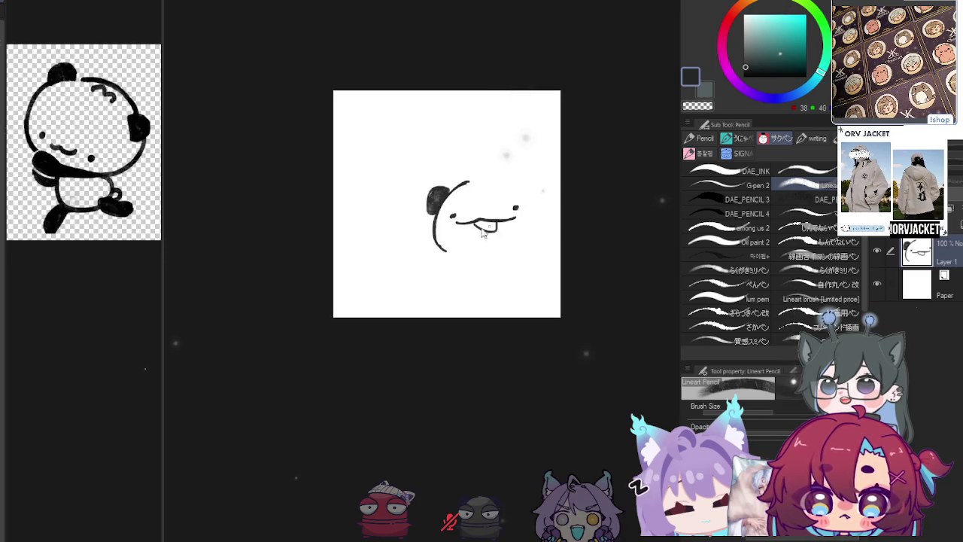
Erase the first tongue under the mouth line, keeping the mouth line's end
key("e")
scroll(454, 218, "up", 2)
mouse_move(457, 216)
left_mouse_down()
mouse_move(435, 216)
mouse_move(459, 209)
left_mouse_up()
key("ctrl+z")
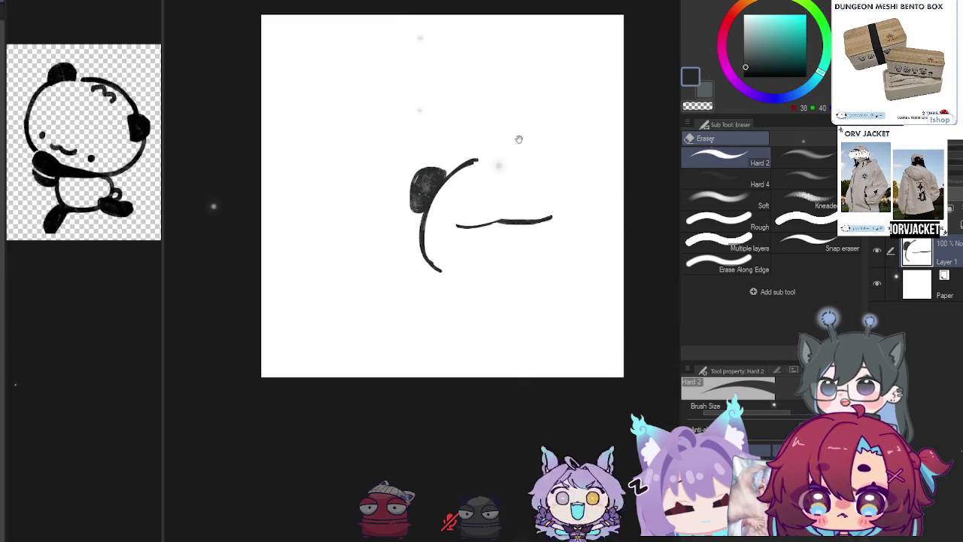
Add a second eye dot at the mouth's right end and a U-shaped tongue below
key("p")
left_click_drag(454, 243, 458, 238)
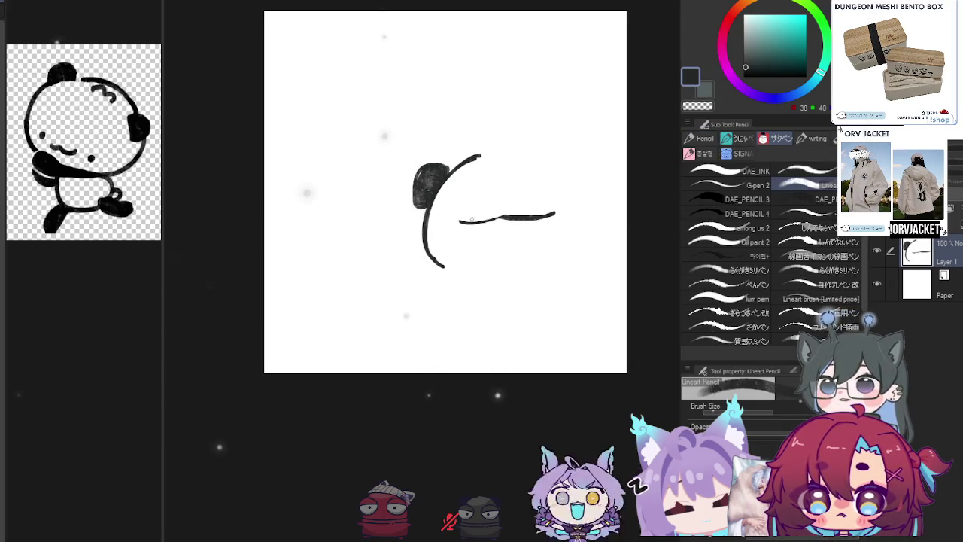
left_click_drag(458, 238, 501, 231)
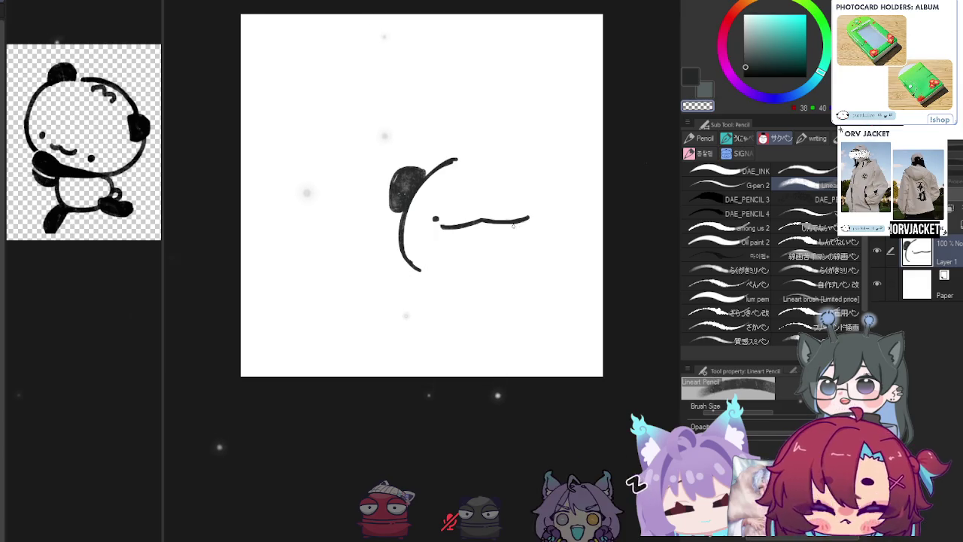
left_click(527, 206)
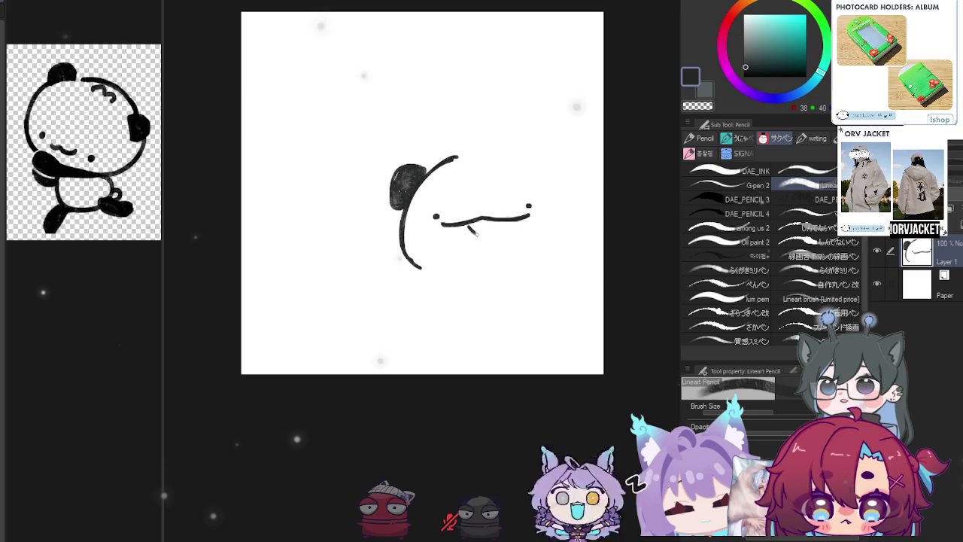
left_click_drag(470, 223, 509, 224)
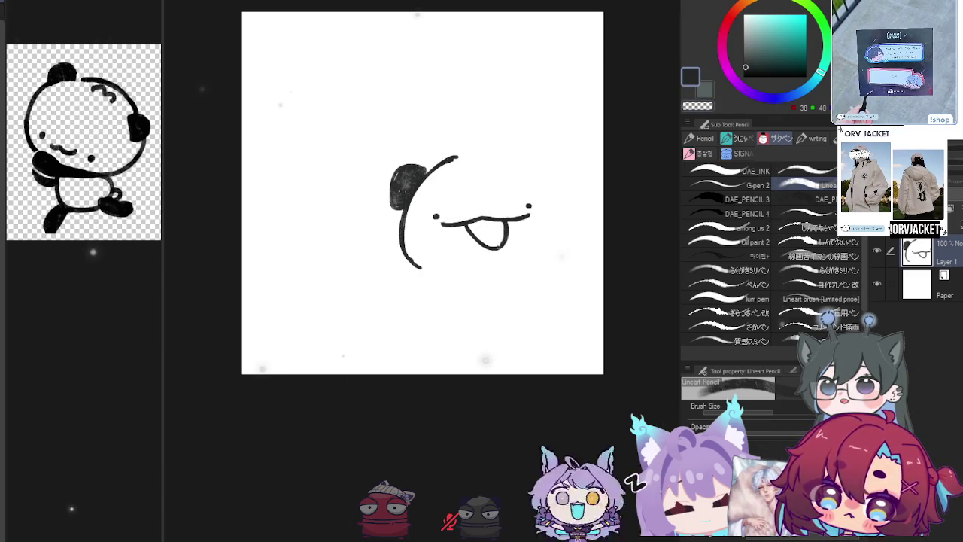
left_click_drag(422, 192, 416, 187)
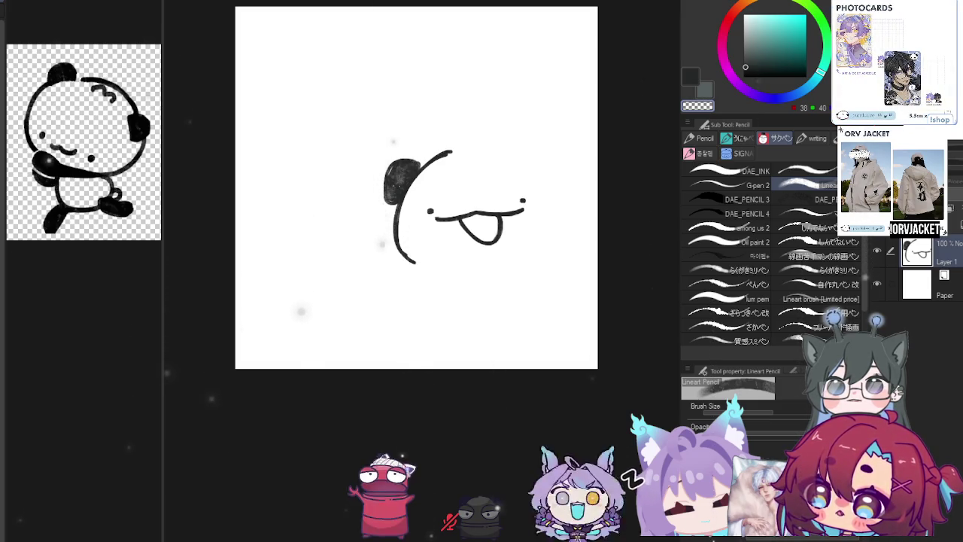
Zoom in on the face and stroke over the mouth line's right half to thicken it
left_click(565, 220)
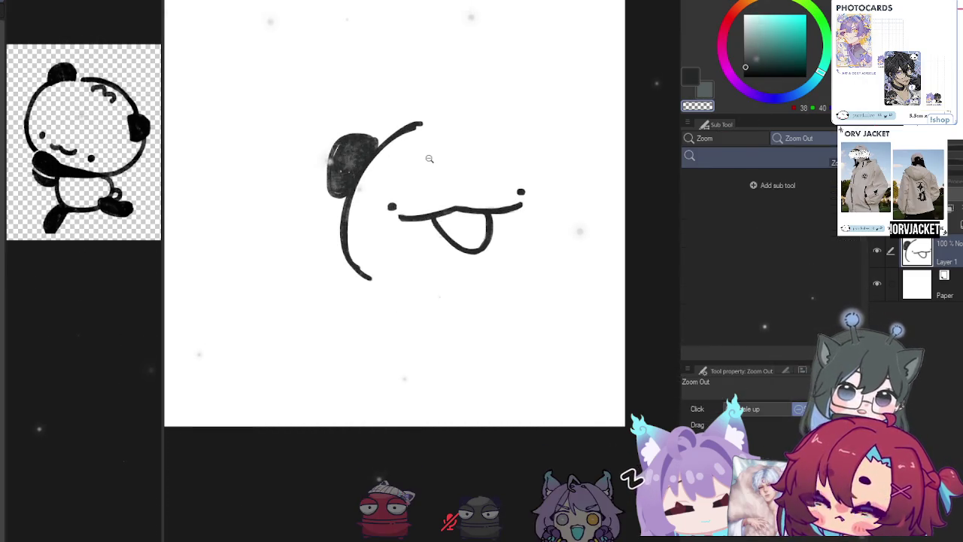
key("p")
left_click_drag(479, 235, 510, 236)
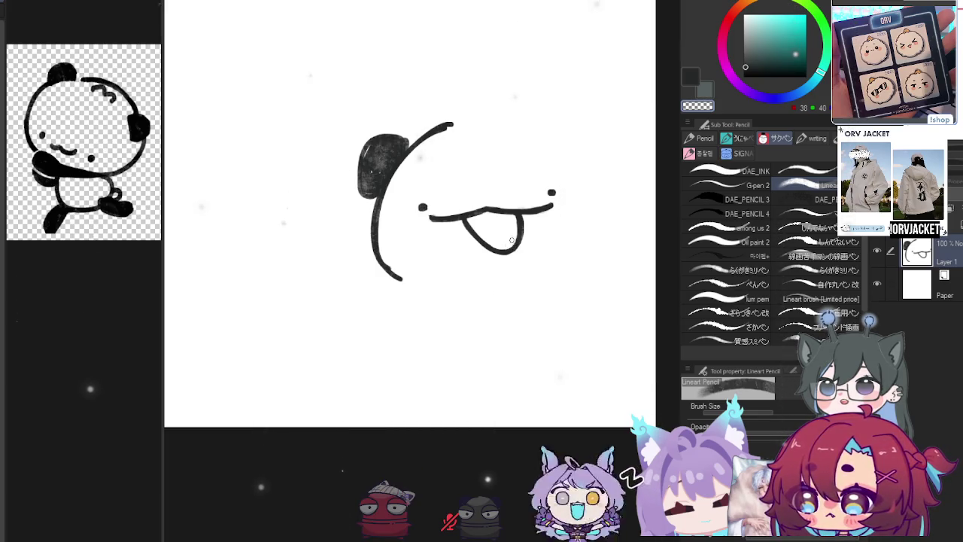
left_click_drag(515, 216, 519, 214)
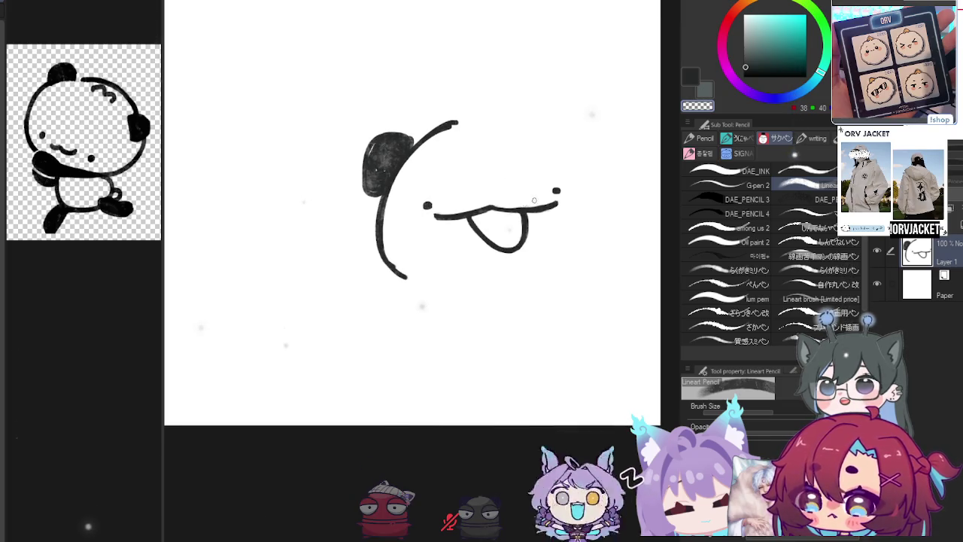
left_click_drag(502, 205, 555, 208)
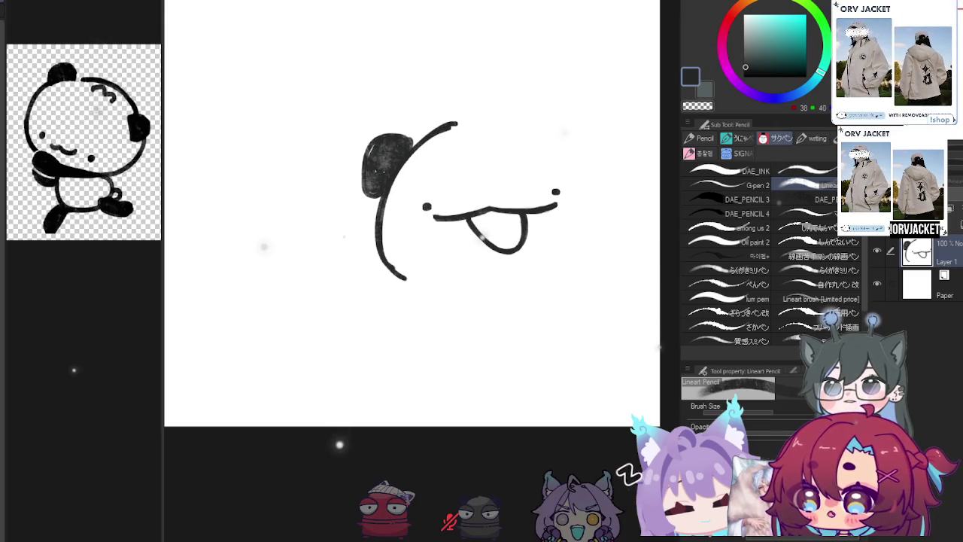
Extend the head's top arc further right and try a curl on top
left_click_drag(455, 124, 509, 133)
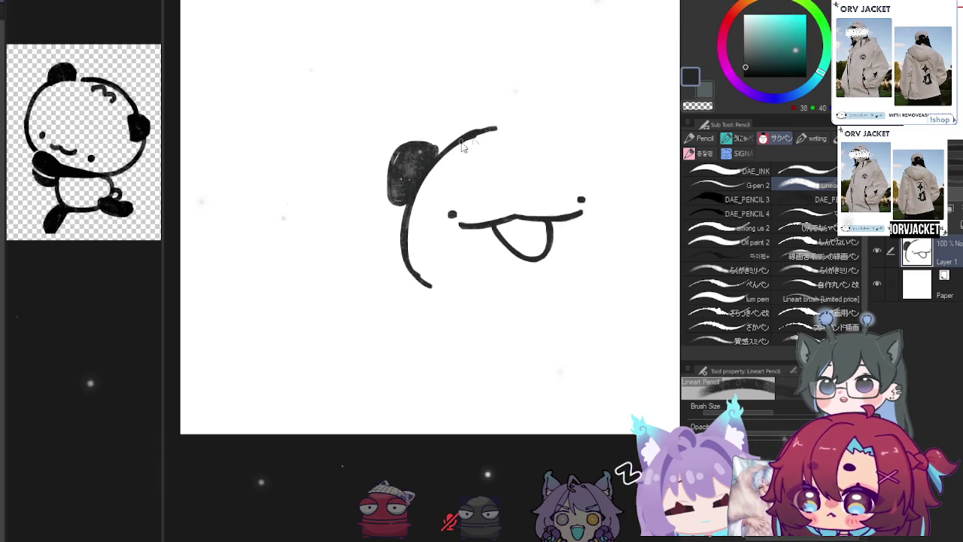
left_click_drag(460, 141, 507, 125)
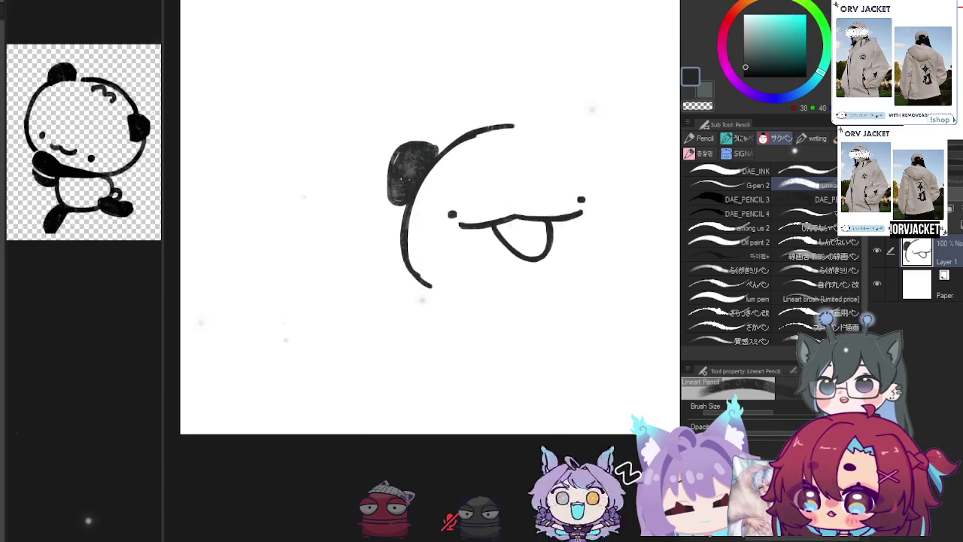
key("c")
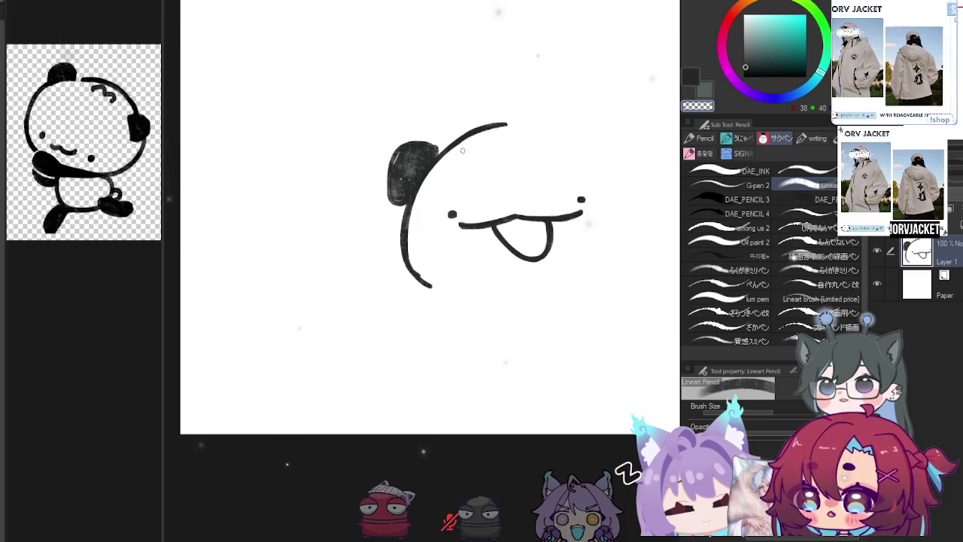
key("c")
mouse_move(471, 119)
left_mouse_down()
mouse_move(526, 110)
mouse_move(508, 118)
left_mouse_up()
key("ctrl+z")
key("ctrl+z")
key("ctrl+z")
key("ctrl+z")
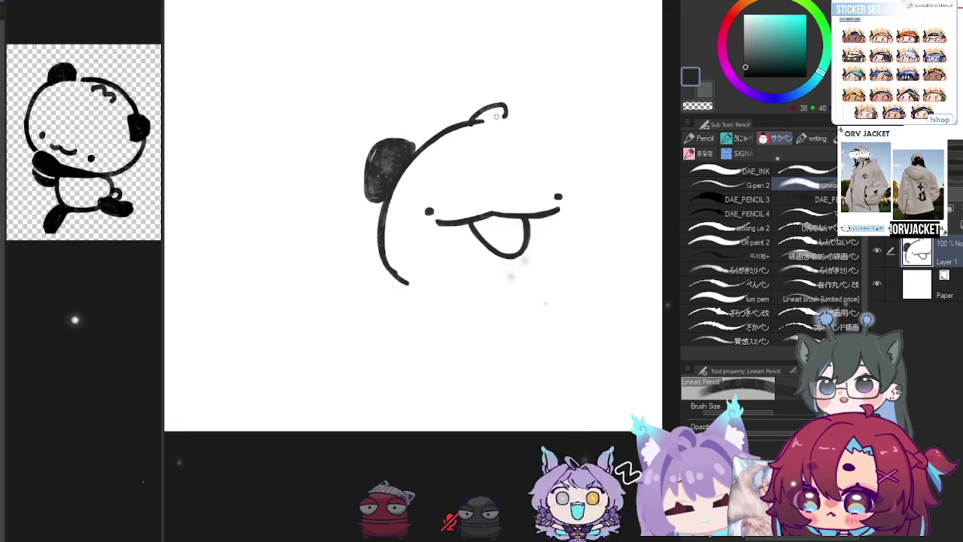
Erase the curl's tip into a small tuft and lengthen the lower-left face outline
key("c")
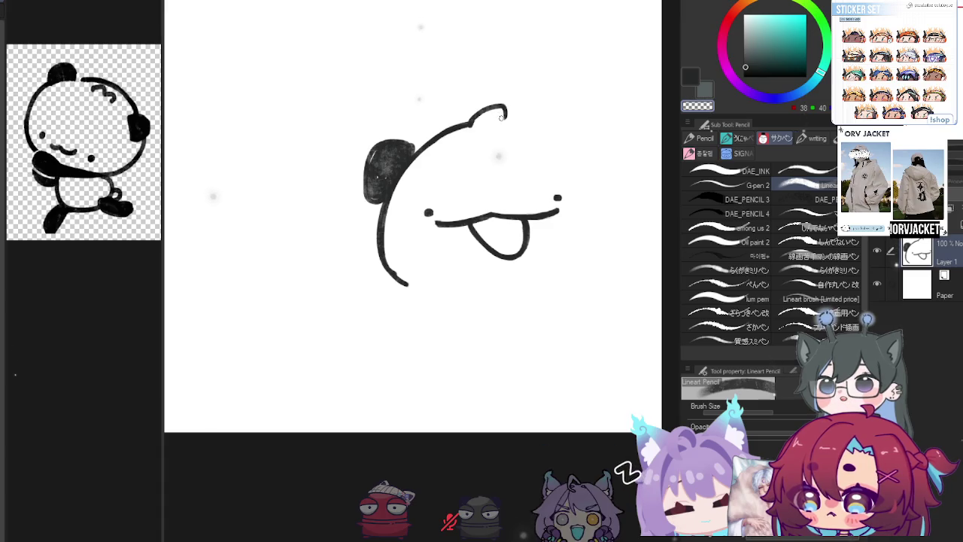
key("c")
left_click_drag(503, 114, 530, 125)
key("c")
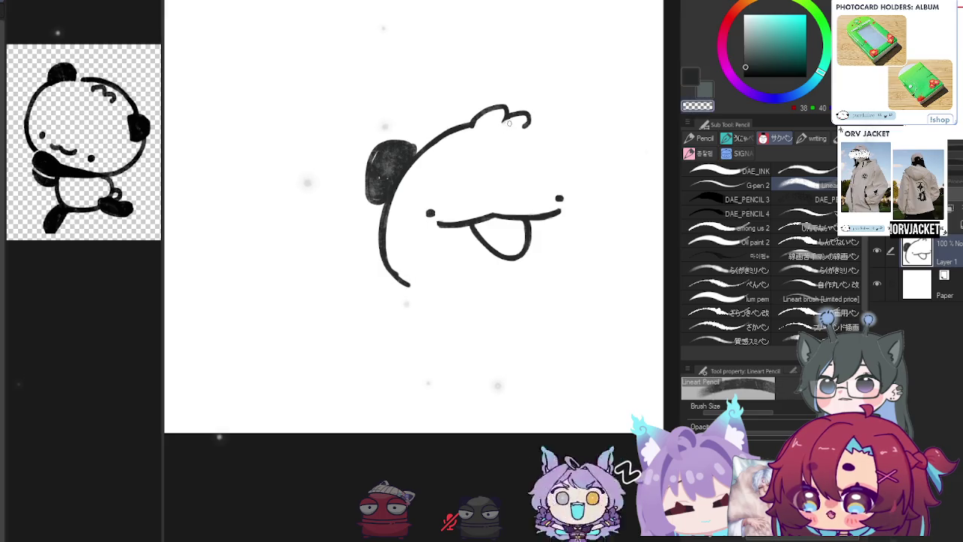
key("c")
left_click_drag(522, 143, 531, 114)
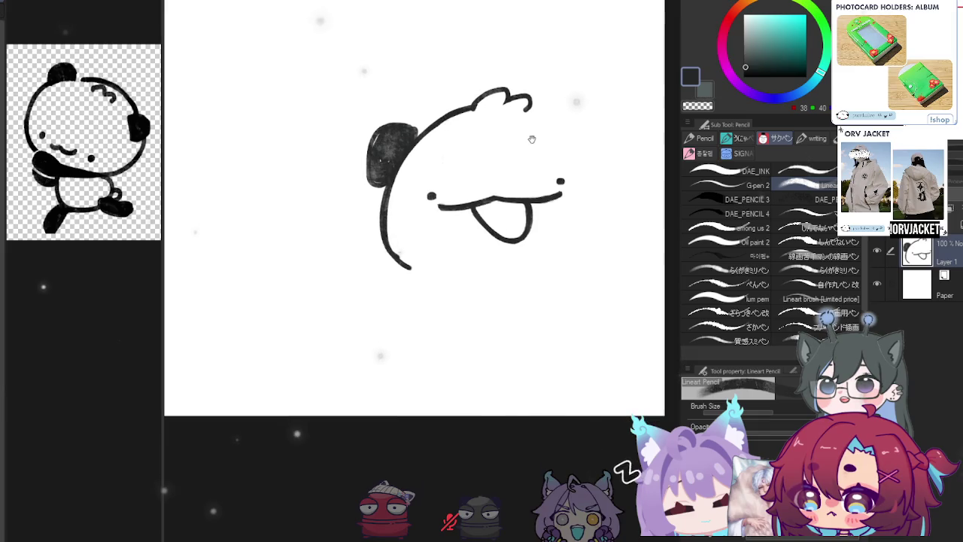
key("c")
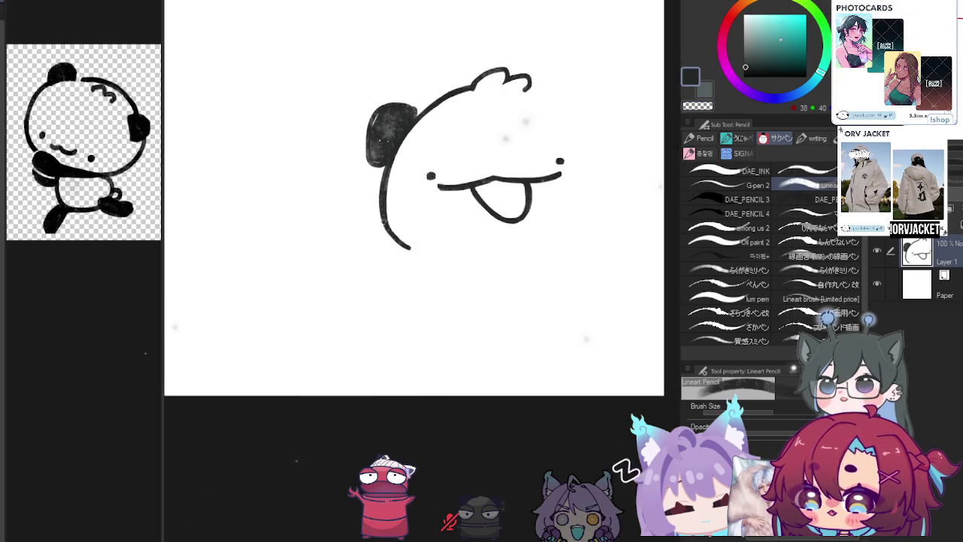
left_click_drag(384, 217, 439, 257)
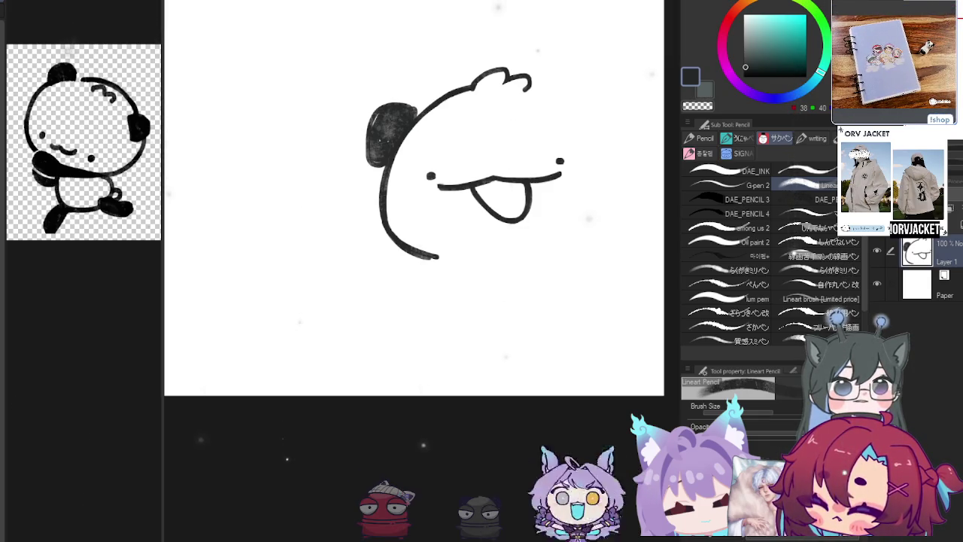
Draw the curve across the top of the panda's head, redoing it until smooth
left_click_drag(573, 115, 593, 128)
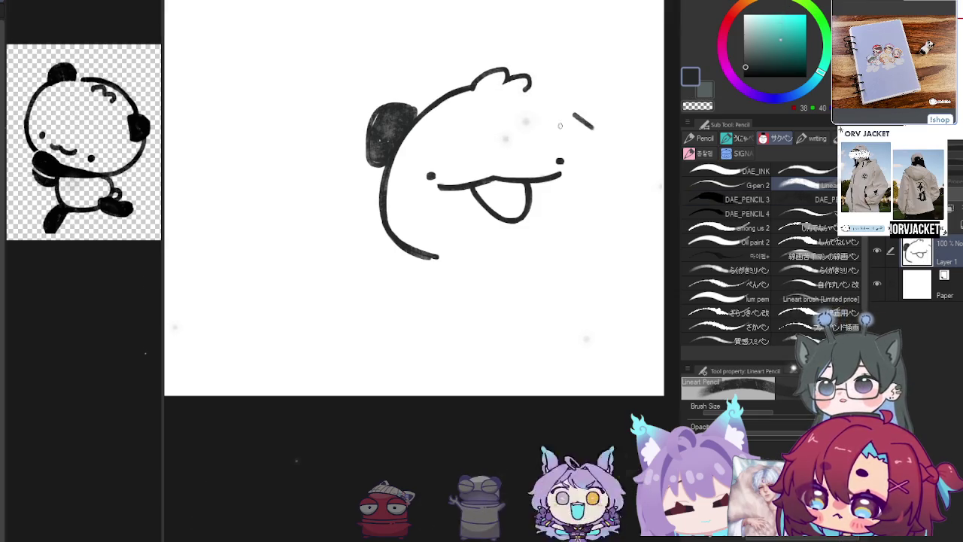
key("ctrl+z")
left_click_drag(529, 95, 596, 124)
key("ctrl+z")
left_click_drag(524, 91, 596, 119)
key("ctrl+z")
left_click_drag(520, 92, 592, 116)
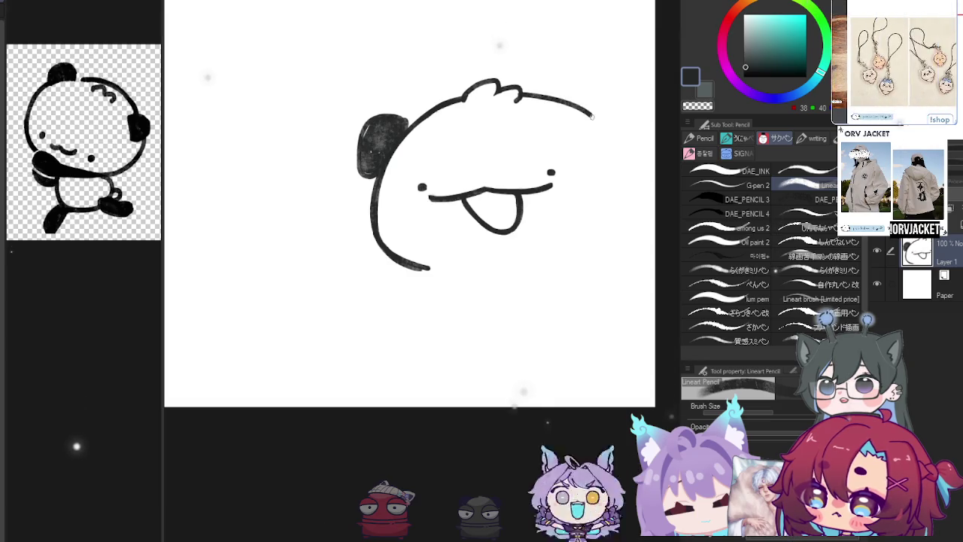
key("ctrl+z")
left_click_drag(517, 95, 582, 120)
left_click_drag(520, 107, 517, 103)
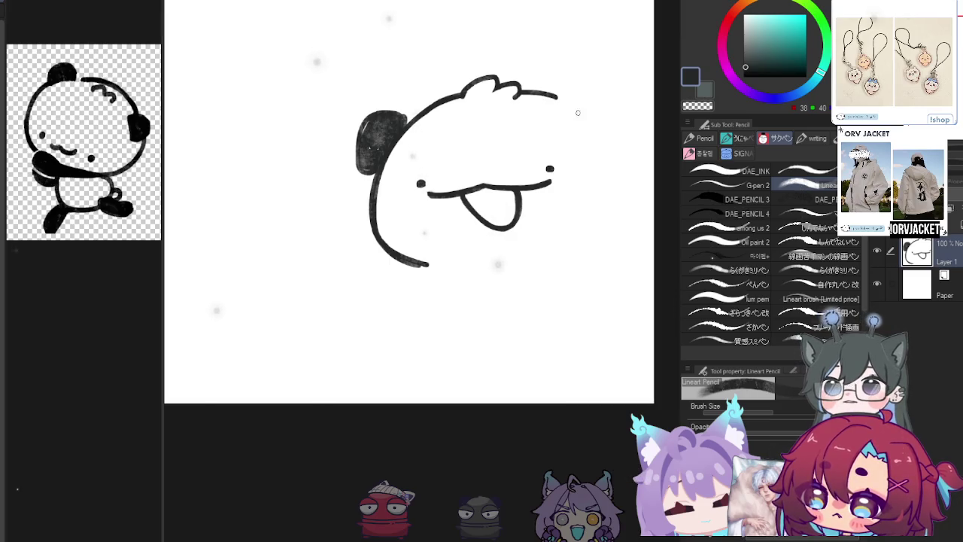
left_click_drag(408, 146, 398, 151)
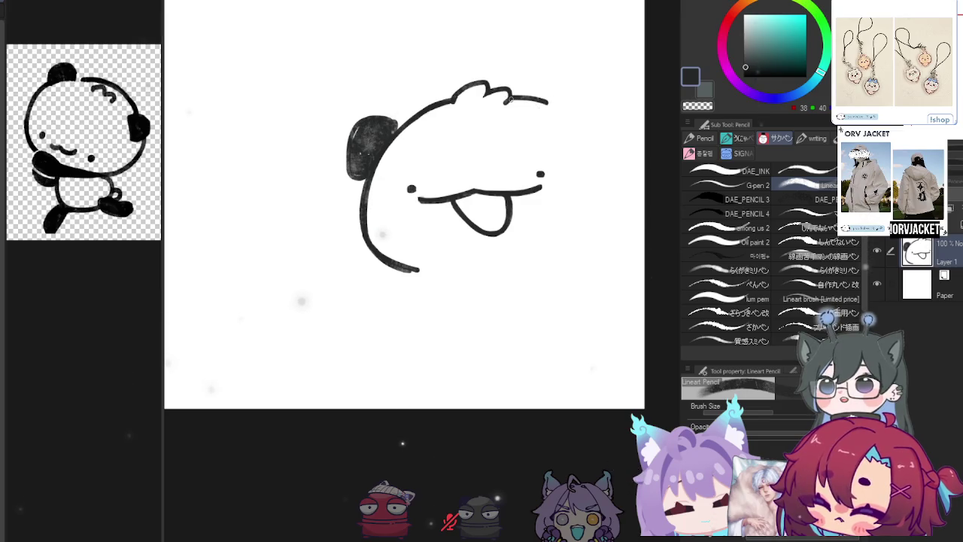
Extend the head outline down the right side and add a short arm line
left_click_drag(516, 97, 588, 130)
key("ctrl+z")
left_click_drag(519, 96, 568, 118)
key("ctrl+z")
mouse_move(514, 95)
left_mouse_down()
mouse_move(574, 113)
mouse_move(636, 211)
left_mouse_up()
key("ctrl+z")
key("ctrl+z")
key("ctrl+z")
left_click_drag(606, 115, 580, 241)
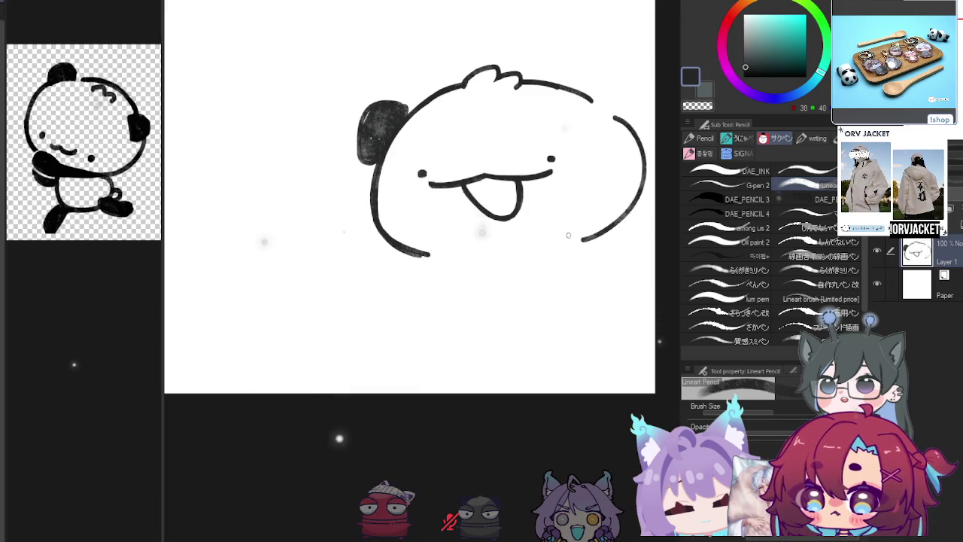
key("ctrl+z")
left_click_drag(605, 116, 580, 241)
left_click_drag(390, 245, 450, 265)
mouse_move(390, 213)
left_mouse_down()
mouse_move(407, 218)
mouse_move(349, 229)
left_mouse_up()
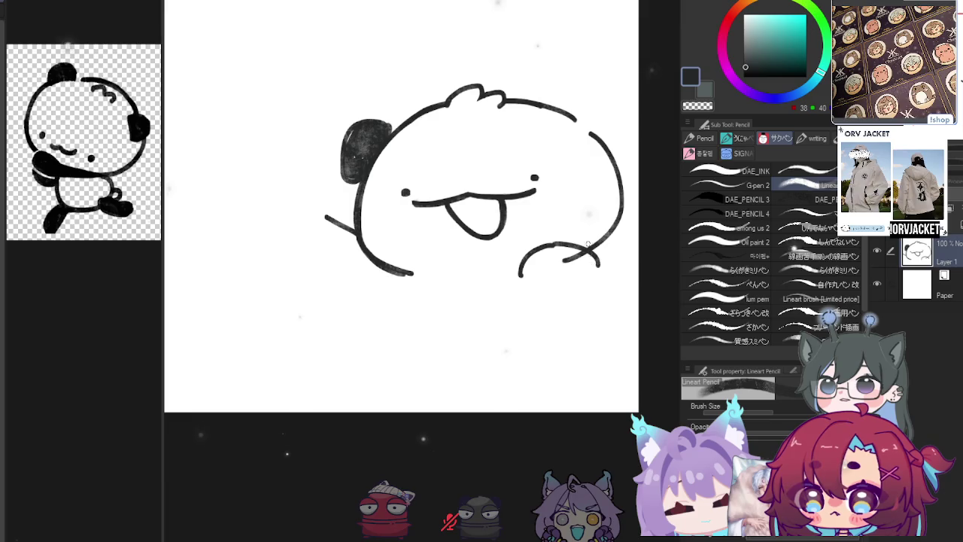
Redraw the right head outline as one smooth curve, removing a doubled stroke
left_click_drag(587, 243, 538, 240)
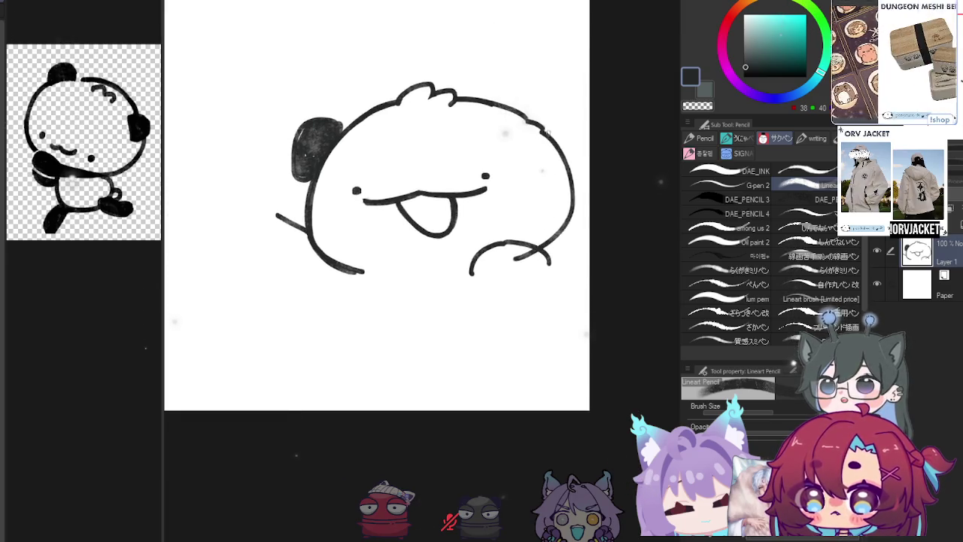
left_click_drag(527, 119, 514, 260)
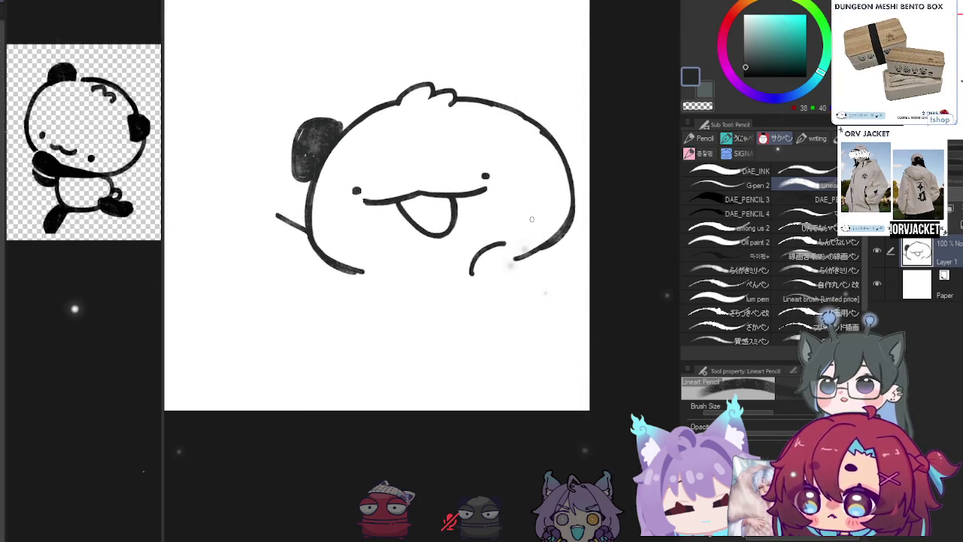
left_click_drag(532, 219, 554, 229)
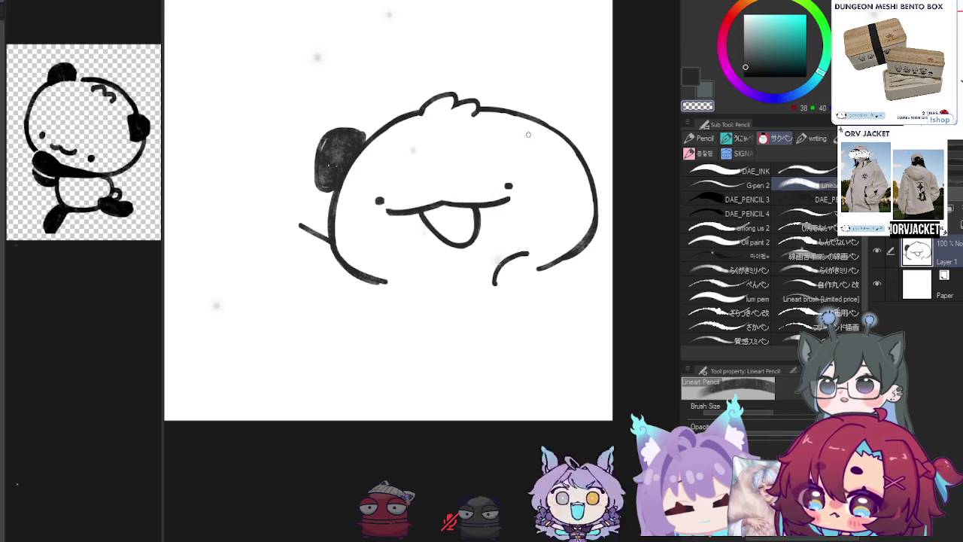
left_click_drag(505, 107, 594, 193)
key("ctrl+z")
key("ctrl+y")
key("ctrl+z")
left_click_drag(562, 153, 539, 114)
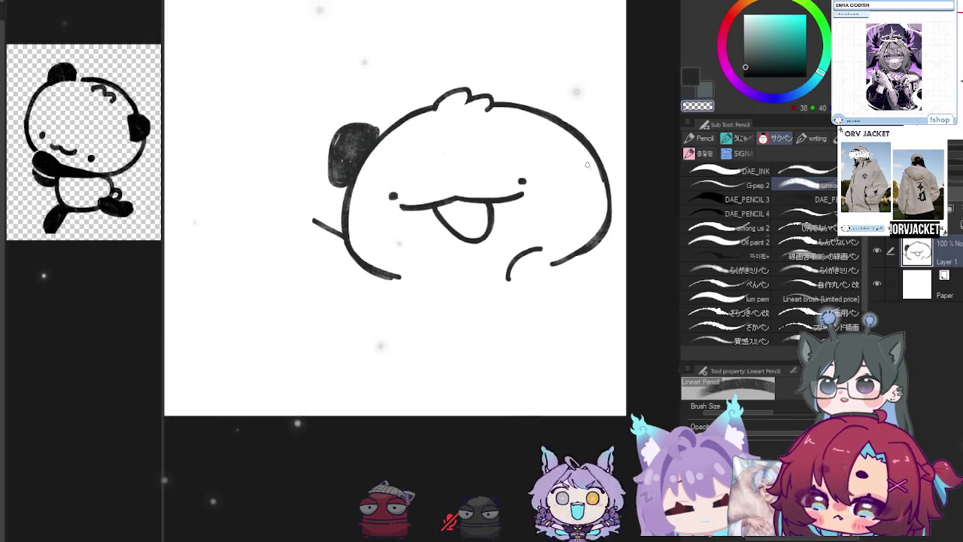
Draw a rounded right ear above the head and fill it dark
left_click_drag(591, 166, 591, 171)
mouse_move(536, 110)
left_mouse_down()
mouse_move(549, 99)
mouse_move(602, 149)
left_mouse_up()
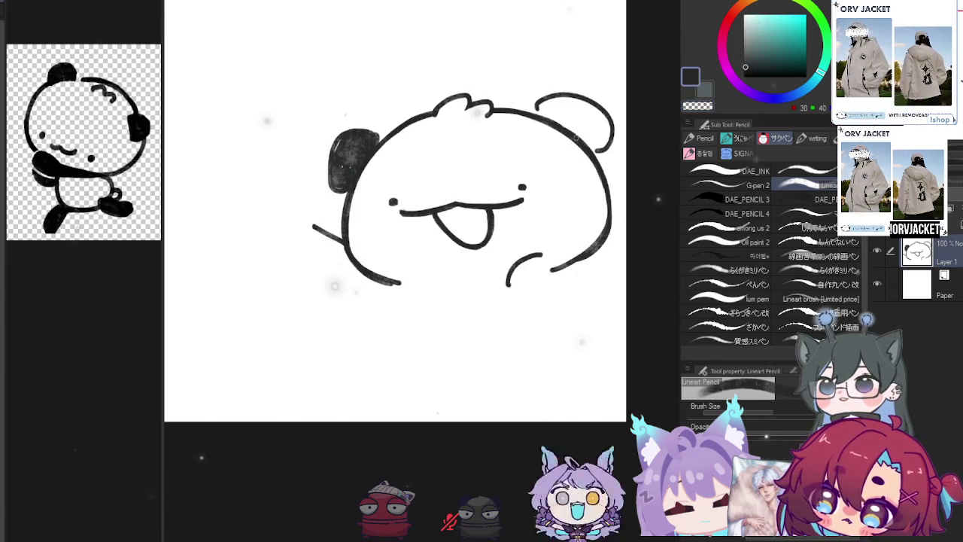
key("ctrl+z")
left_click_drag(540, 113, 602, 147)
left_click_drag(542, 111, 600, 145)
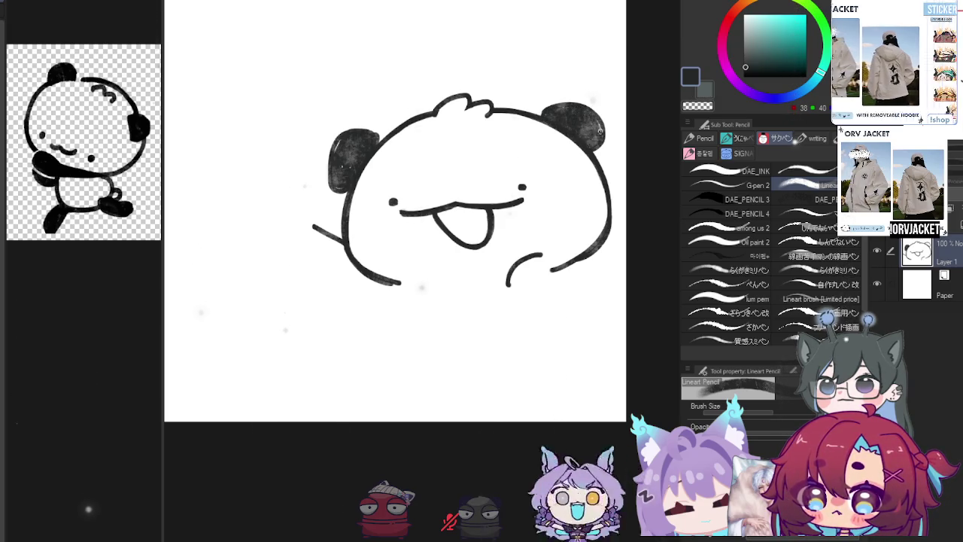
left_click_drag(594, 138, 589, 113)
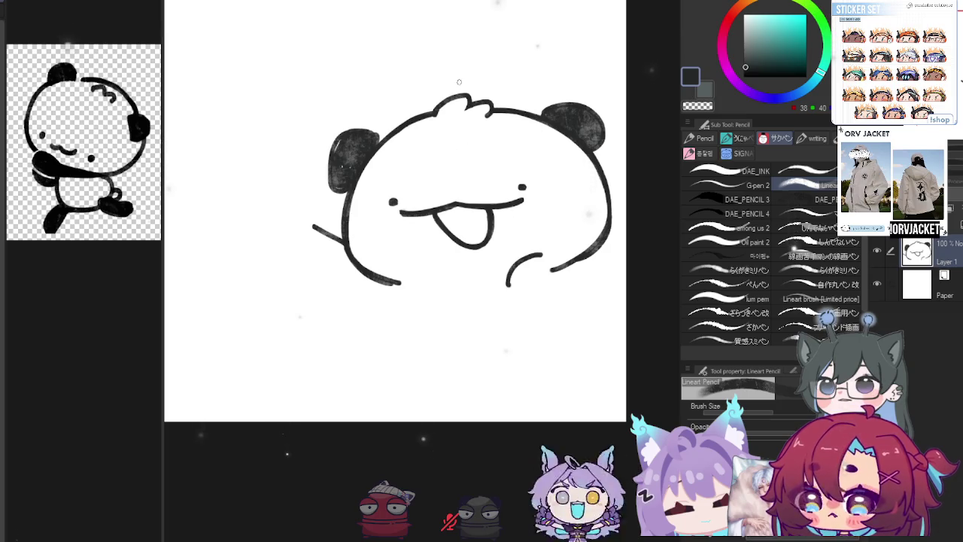
Darken the left ear's lower-left edge with extra shading
left_click_drag(460, 81, 469, 74)
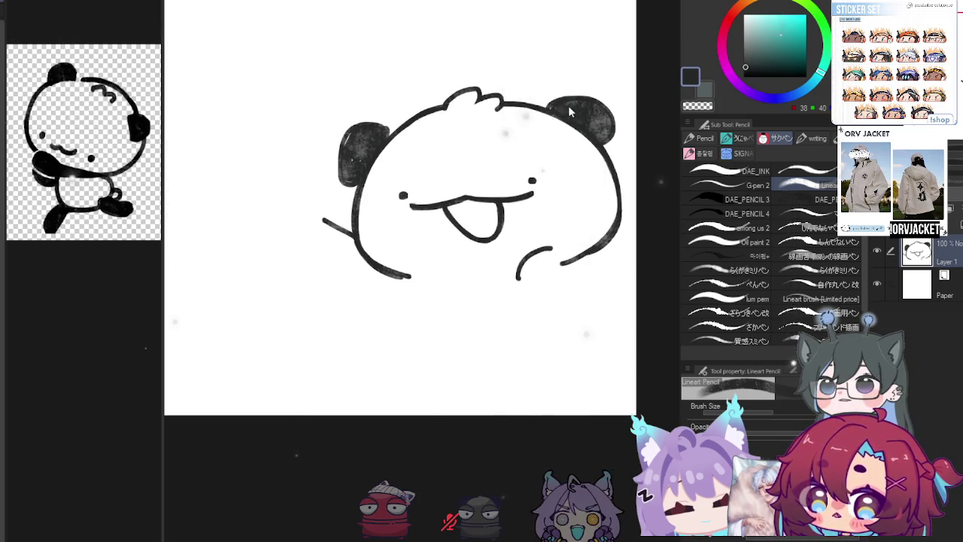
left_click_drag(560, 110, 587, 114)
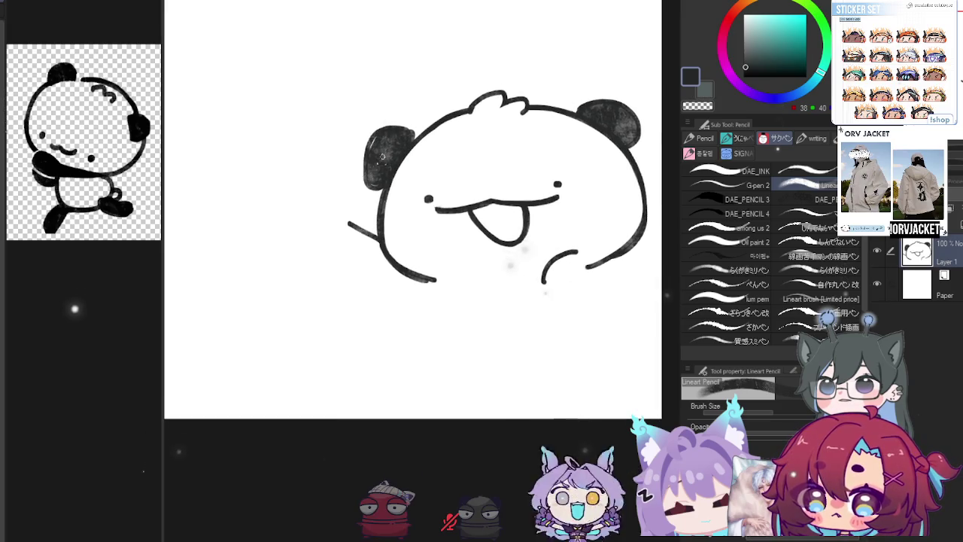
left_click_drag(376, 166, 382, 186)
left_click_drag(374, 141, 367, 185)
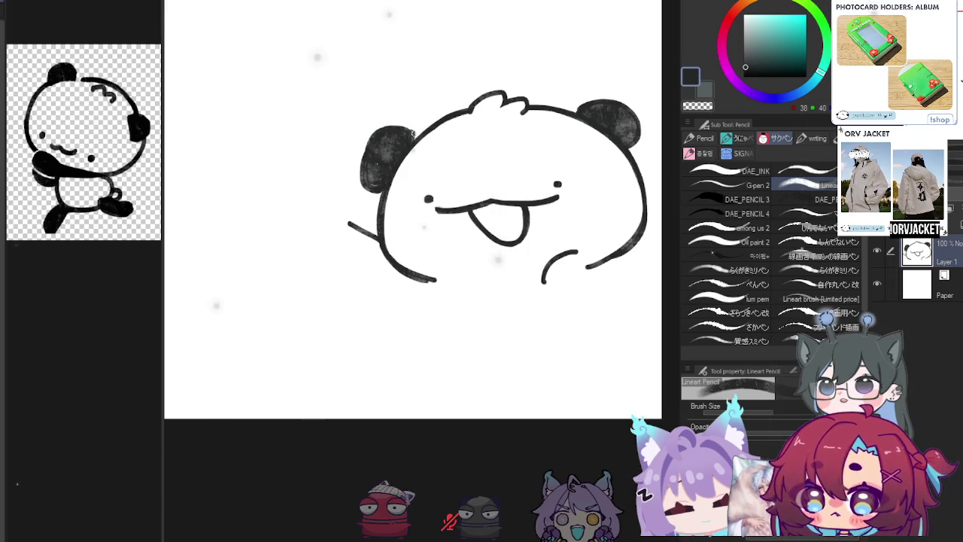
Try a curled paw stroke at the lower right, undoing it for another version
left_click_drag(412, 185, 390, 172)
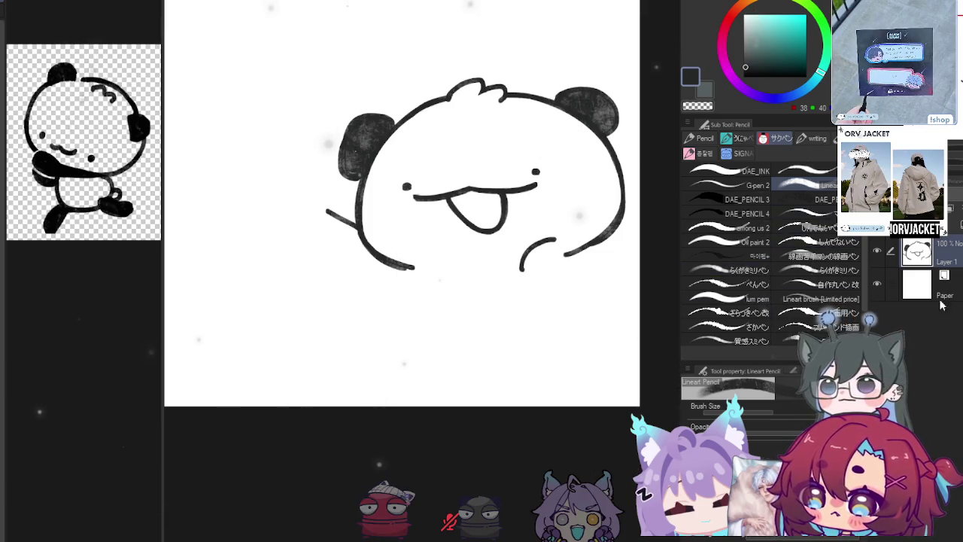
left_click_drag(505, 249, 496, 254)
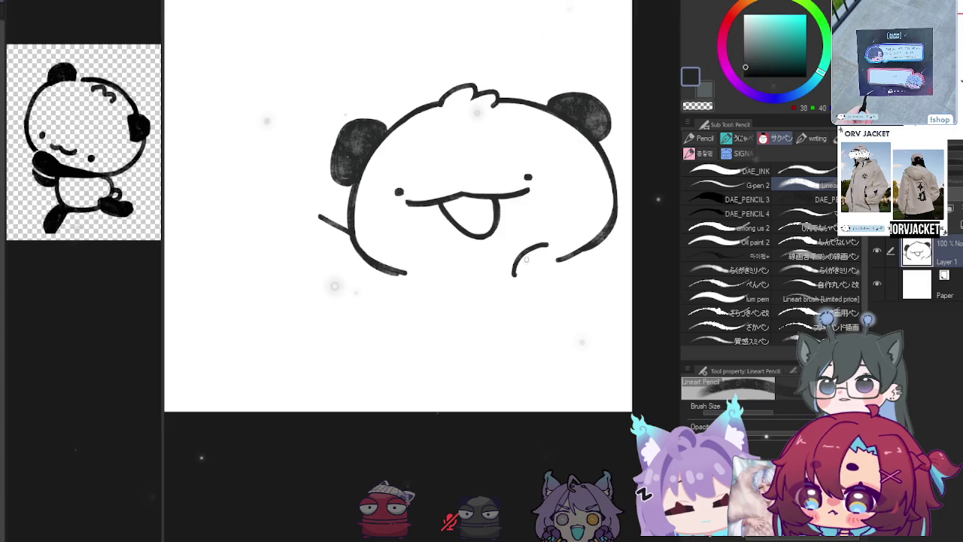
mouse_move(551, 247)
left_mouse_down()
mouse_move(586, 268)
mouse_move(531, 284)
mouse_move(525, 271)
left_mouse_up()
key("ctrl+z")
key("ctrl+z")
key("ctrl+z")
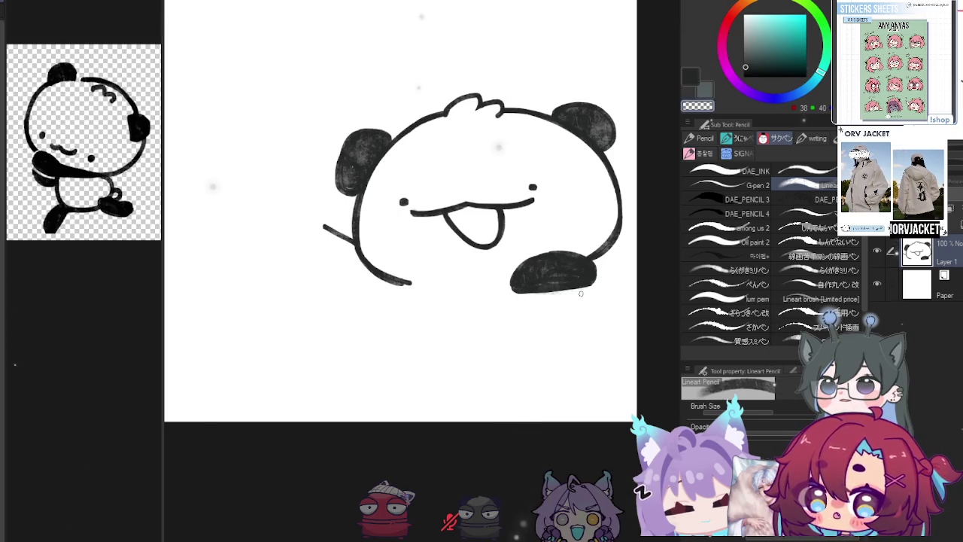
Erase the stray stroke beside the body outline with the transparent colour, then return to black
key("c")
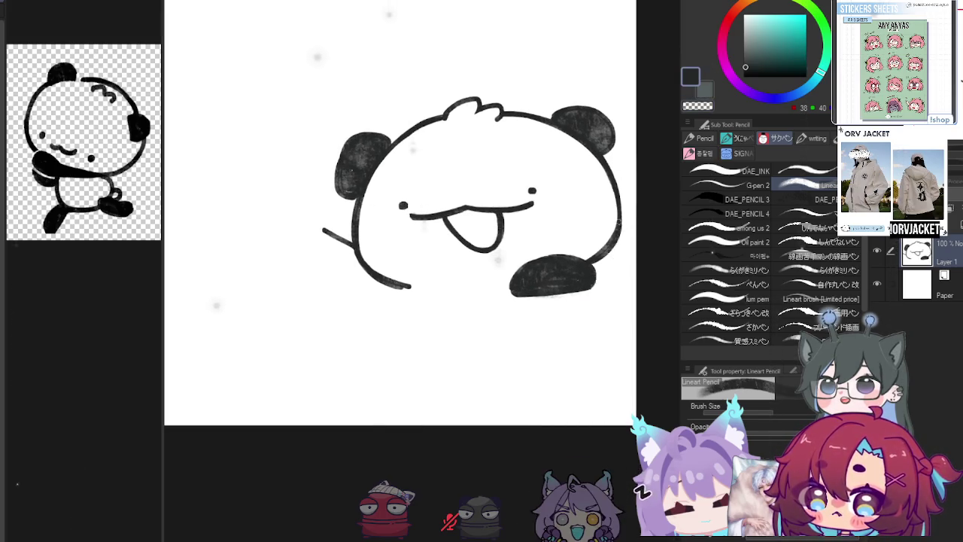
left_click_drag(612, 248, 621, 223)
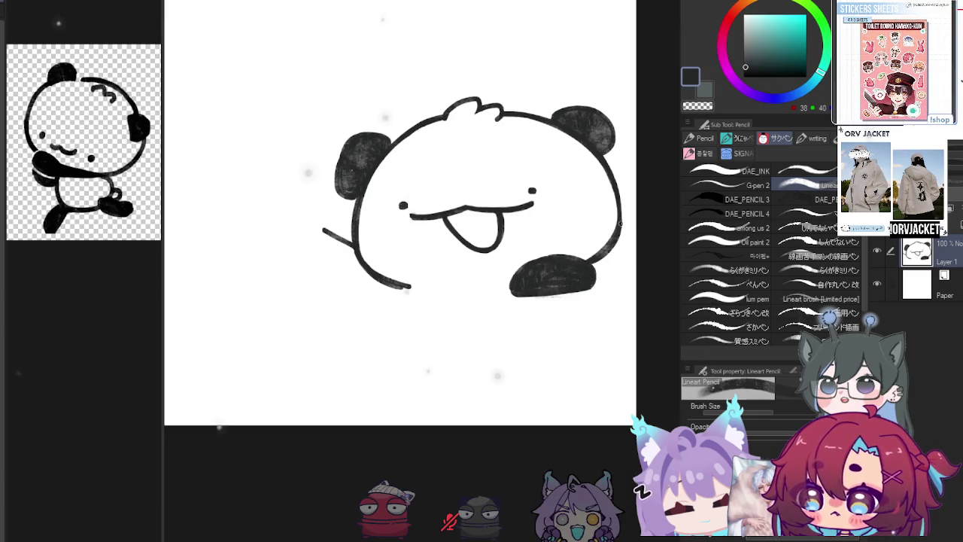
key("c")
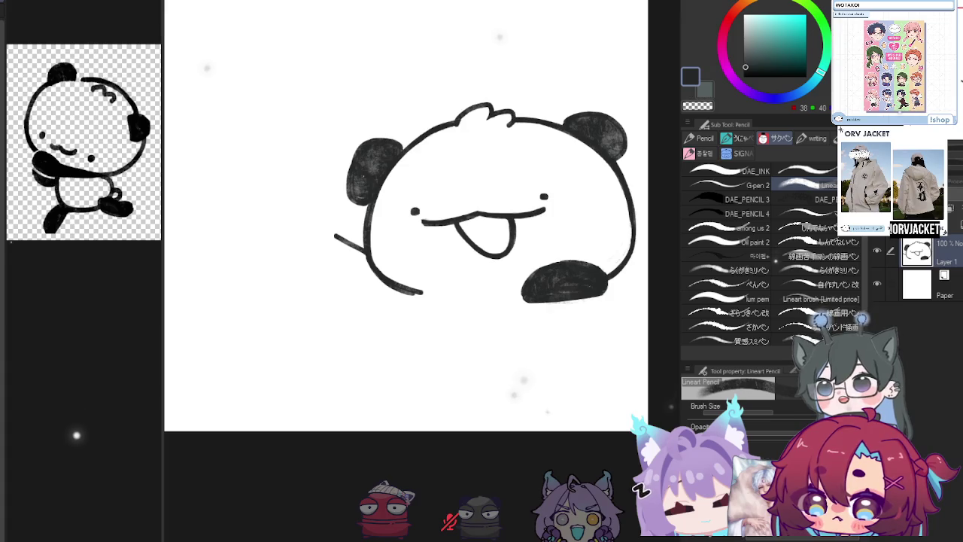
left_click_drag(599, 214, 605, 210)
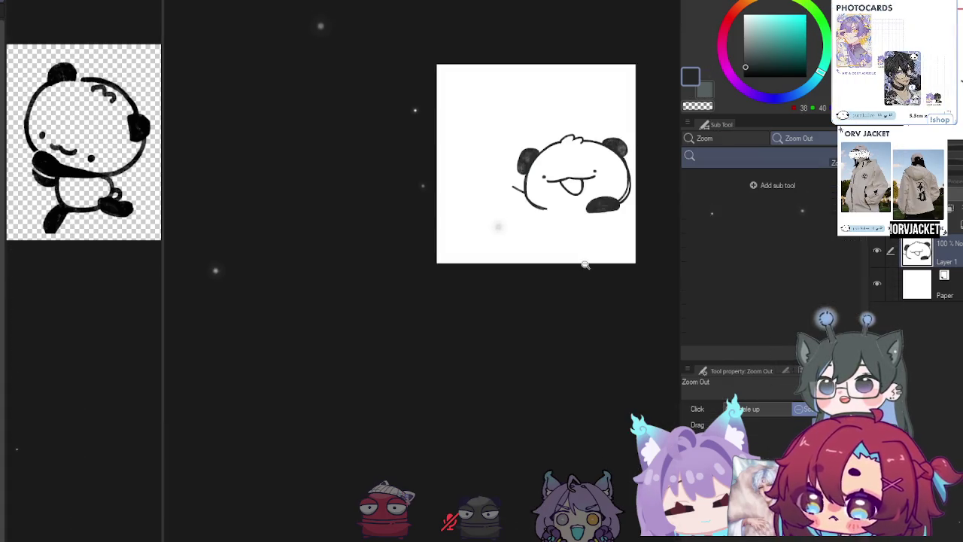
left_click_drag(594, 238, 645, 164)
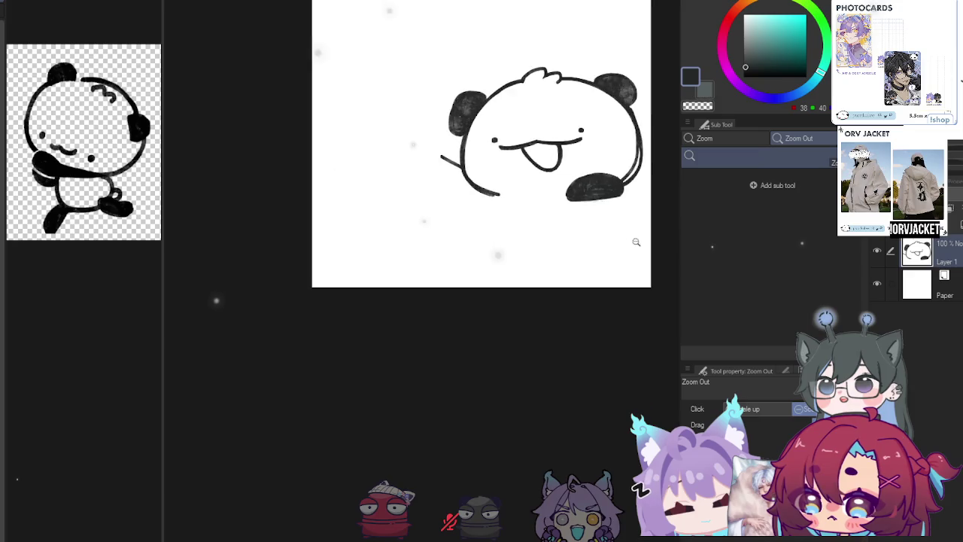
Zoom in and erase both ends of the mouth line, discarding a leftward extension
key("p")
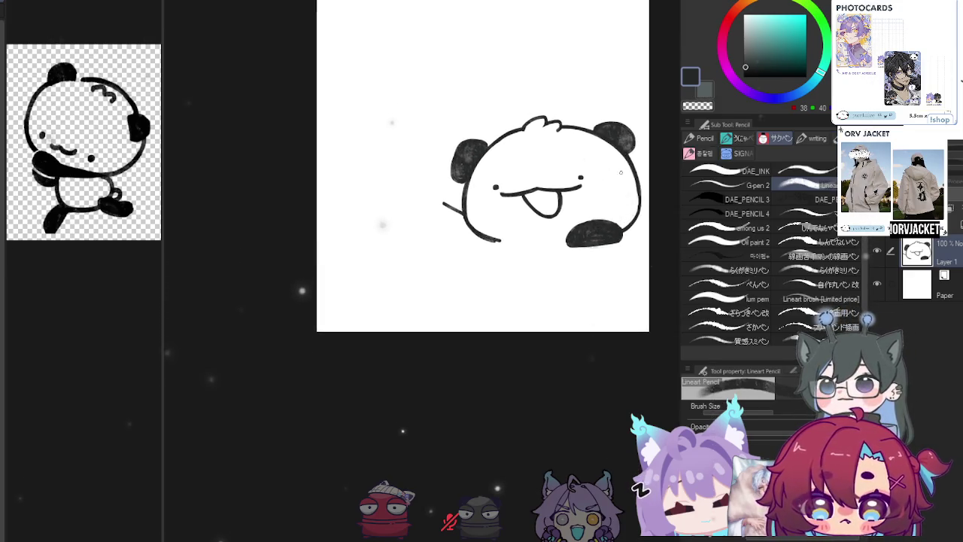
left_click_drag(576, 243, 564, 244)
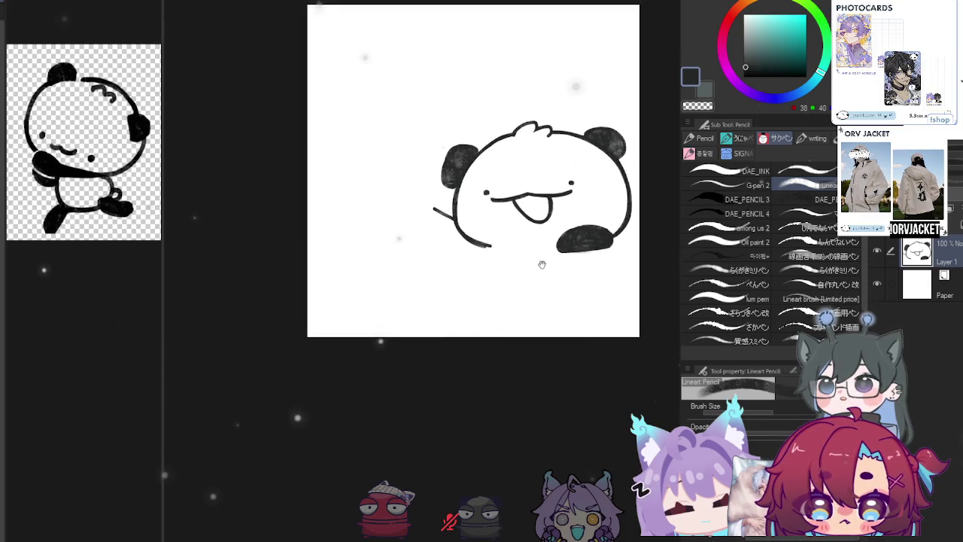
scroll(570, 244, "up", 2)
key("e")
left_click_drag(600, 198, 605, 204)
left_click_drag(491, 201, 482, 208)
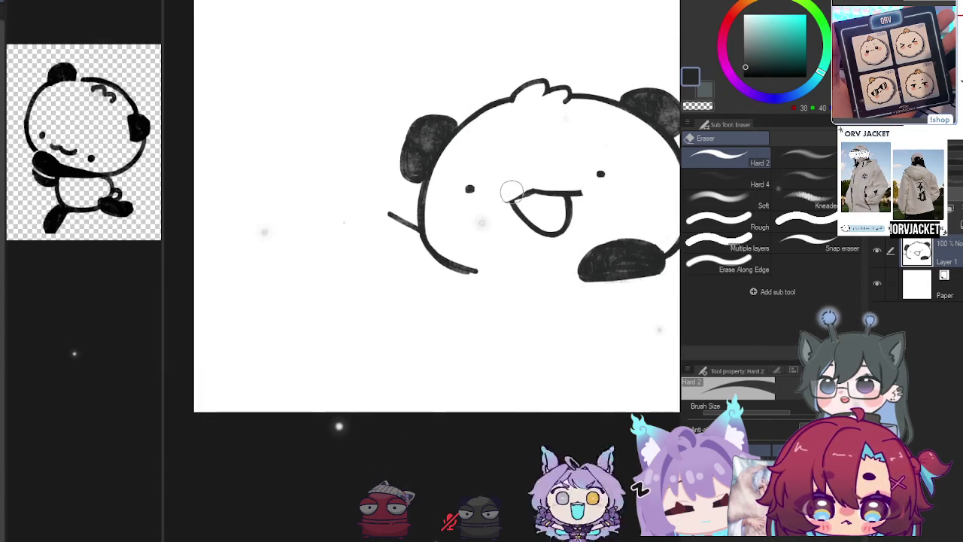
key("p")
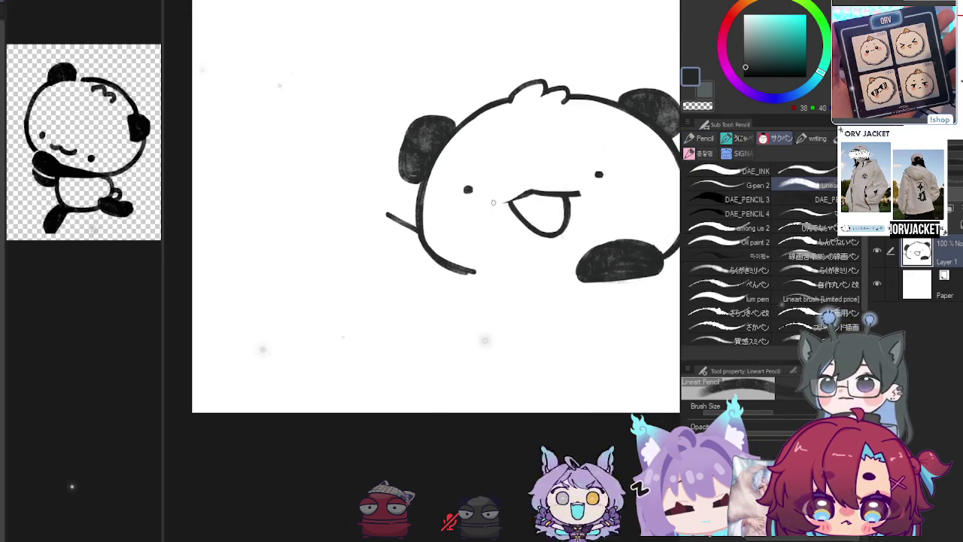
mouse_move(494, 201)
left_mouse_down()
mouse_move(527, 195)
mouse_move(490, 201)
left_mouse_up()
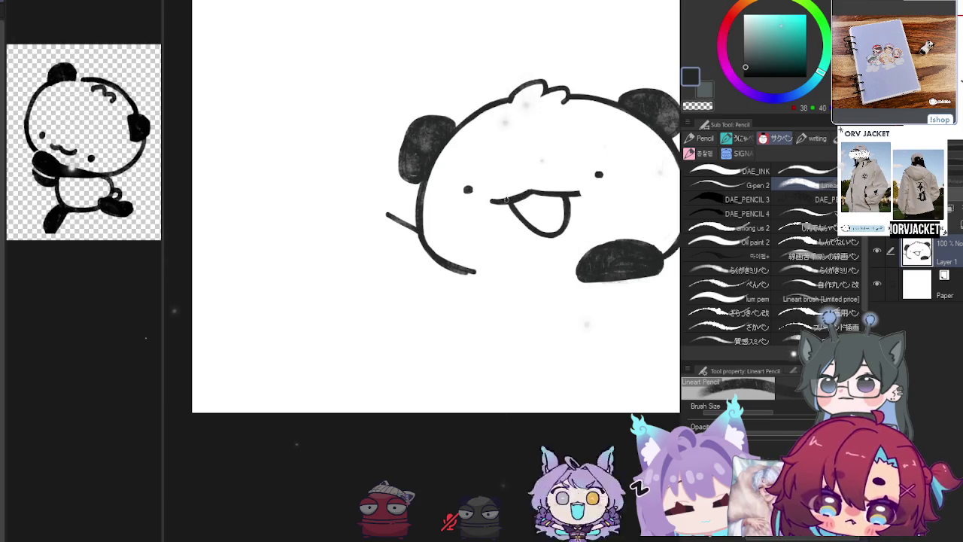
key("ctrl+z")
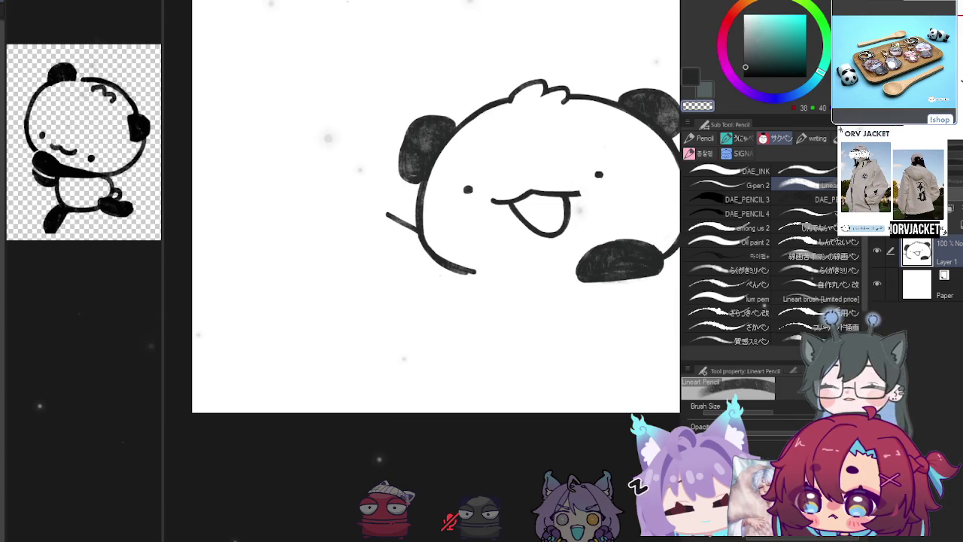
Redraw the mouth's top line as a solid black stroke and dot in the right eye
left_click_drag(426, 183, 414, 179)
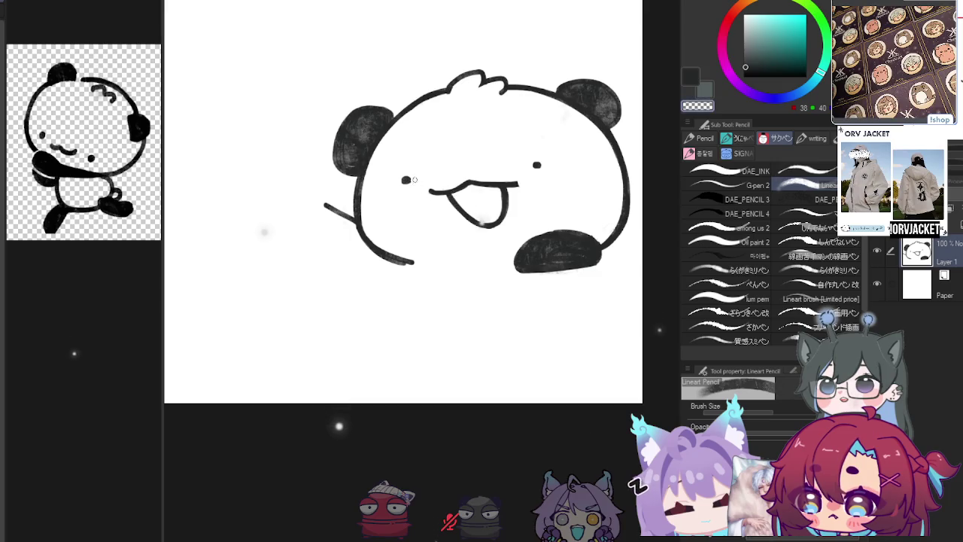
key("e")
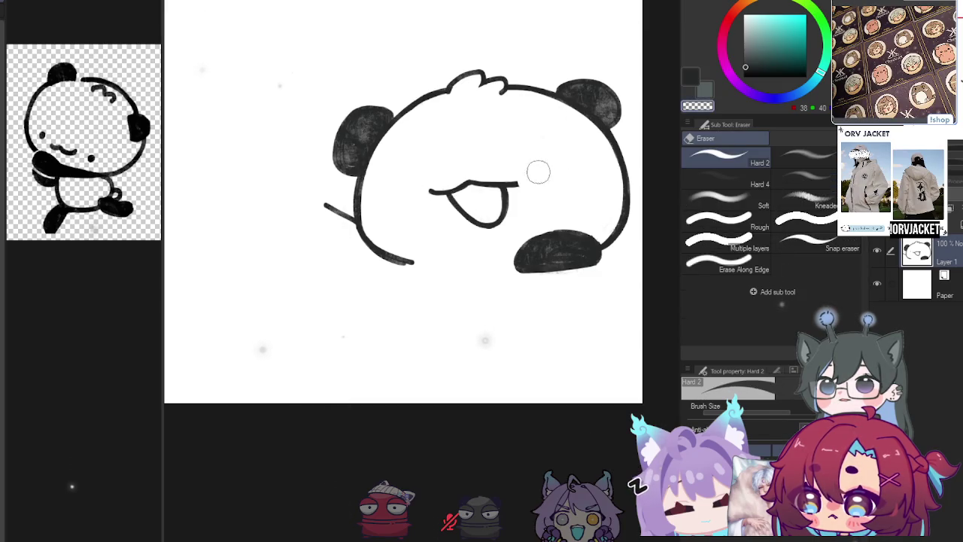
left_click_drag(469, 177, 490, 181)
key("ctrl+z")
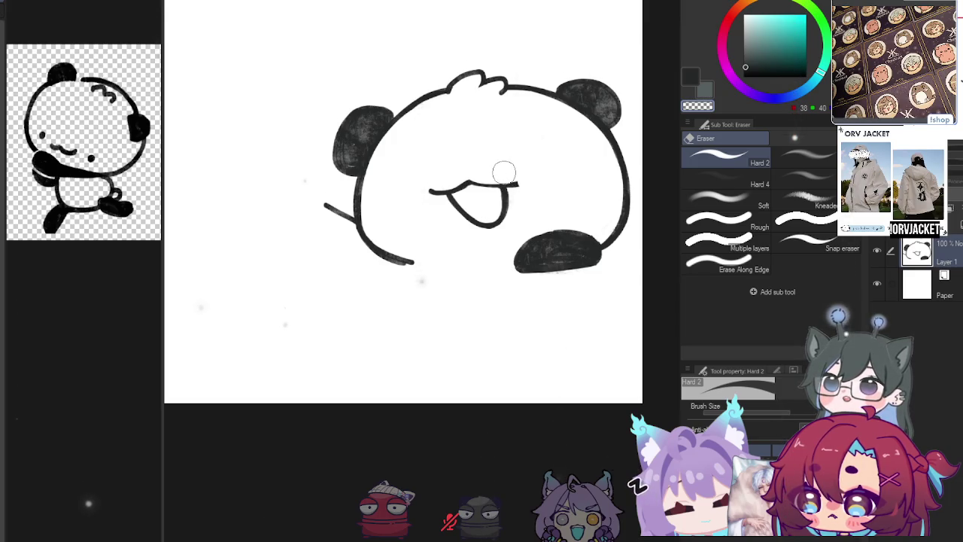
key("p")
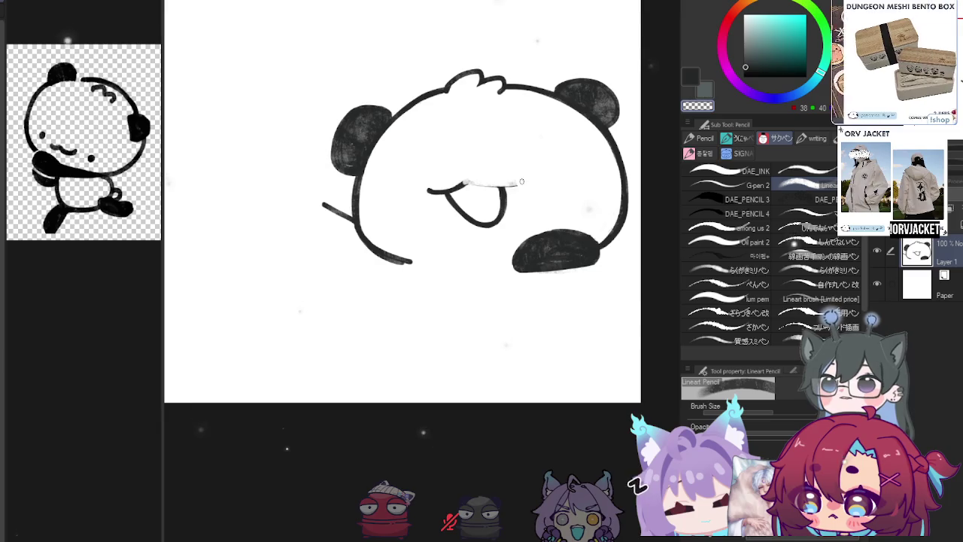
left_click_drag(519, 183, 465, 183)
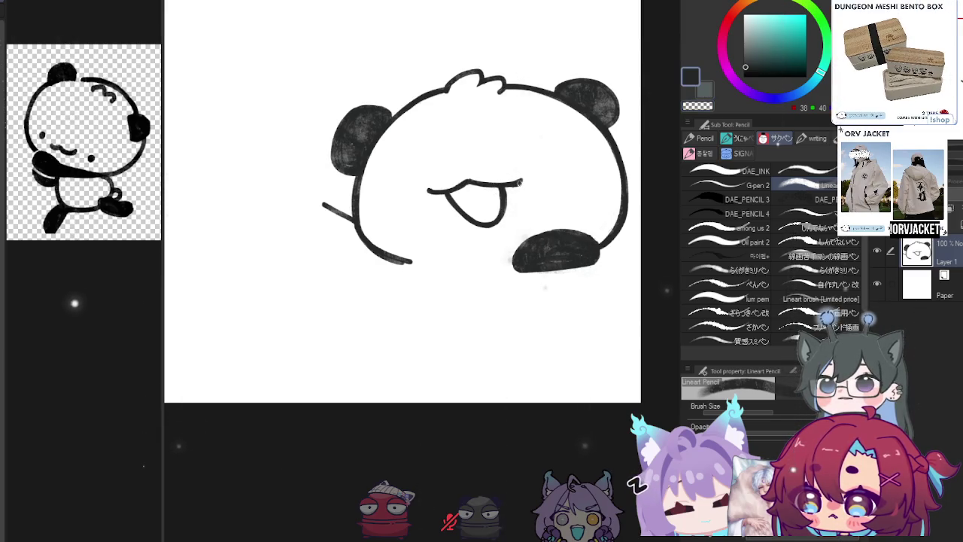
key("c")
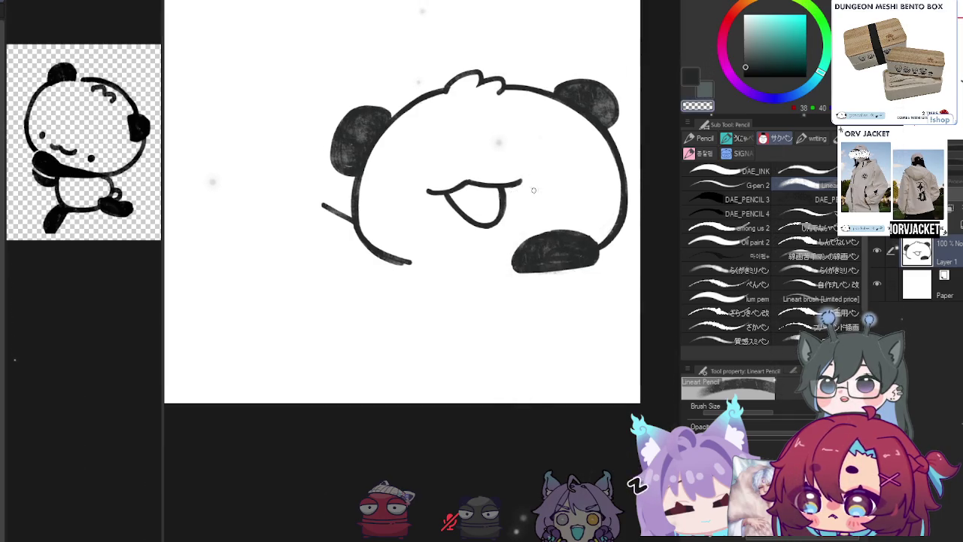
key("c")
left_click(545, 174)
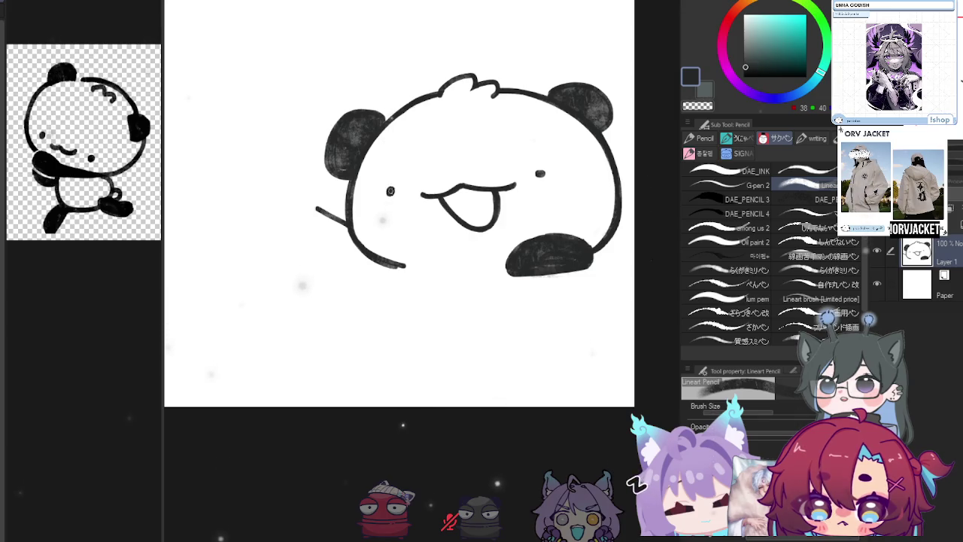
Dot in the panda's left eye, discarding an oval drawn around it
left_click(394, 192)
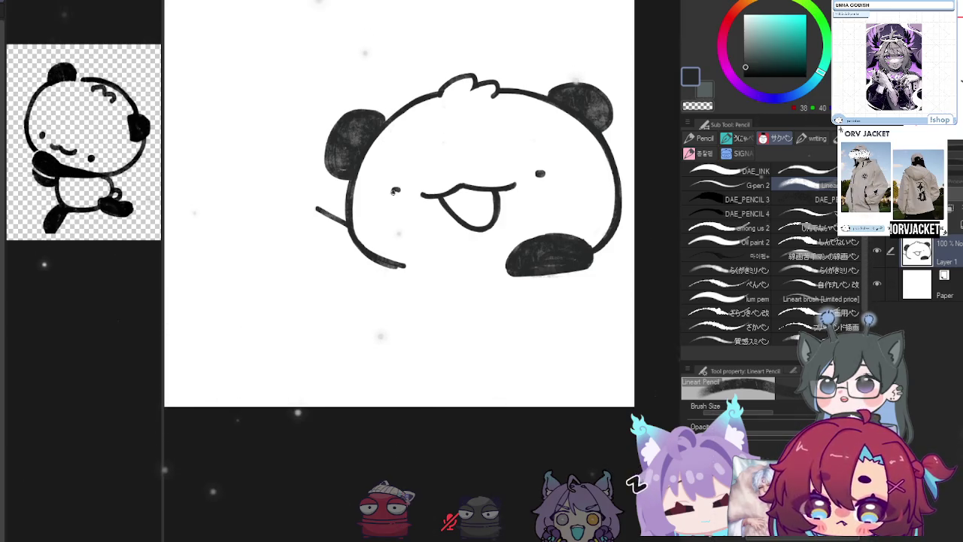
left_click_drag(403, 177, 411, 187)
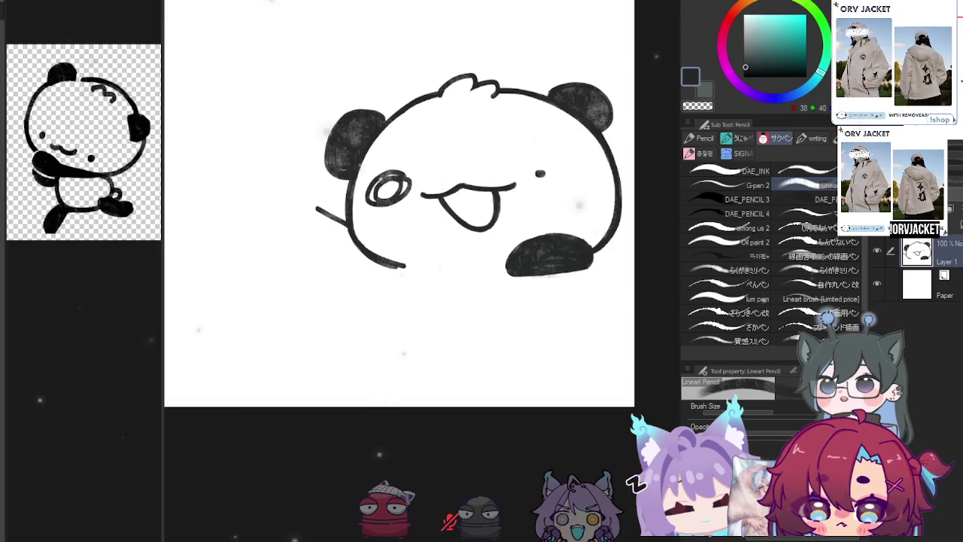
key("ctrl+z")
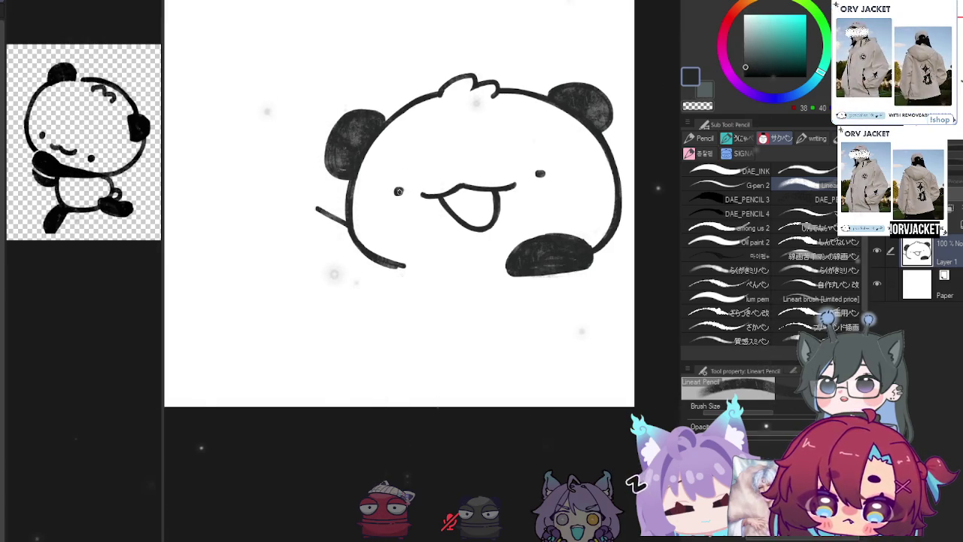
Add a new raster layer, Layer 2, above the lineart
left_click_drag(420, 190, 413, 192)
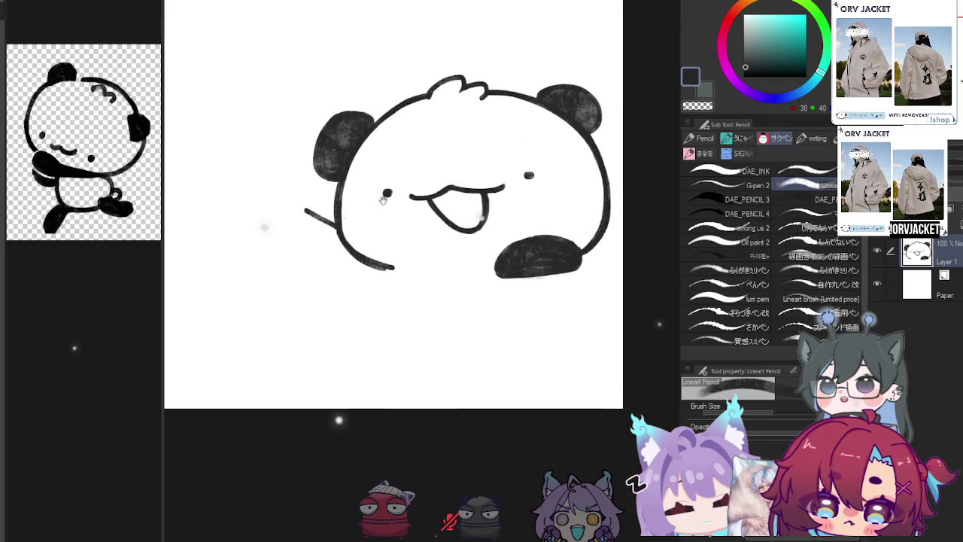
mouse_move(327, 103)
left_mouse_down()
mouse_move(347, 105)
mouse_move(329, 114)
mouse_move(346, 110)
left_mouse_up()
key("ctrl+shift+n")
On Layer 2, draw short diagonal emphasis lines above the left ear, then reselect Layer 1
key("ctrl+z")
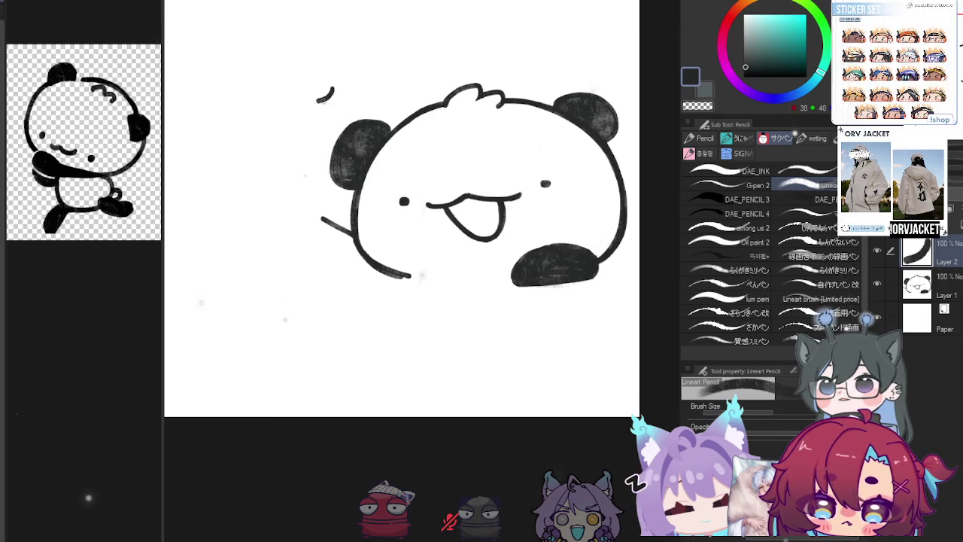
left_click_drag(353, 109, 352, 109)
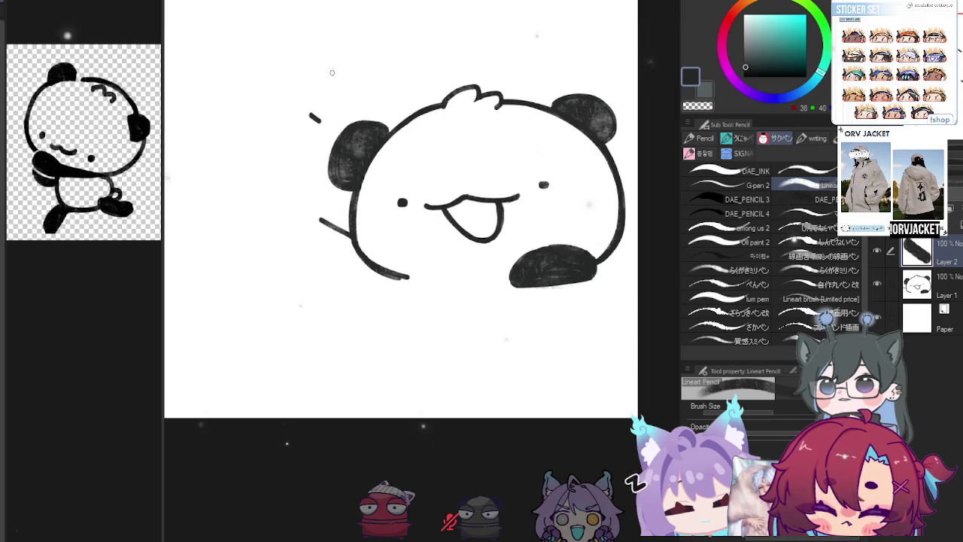
left_click_drag(321, 73, 350, 106)
key("ctrl+z")
left_click_drag(327, 74, 357, 108)
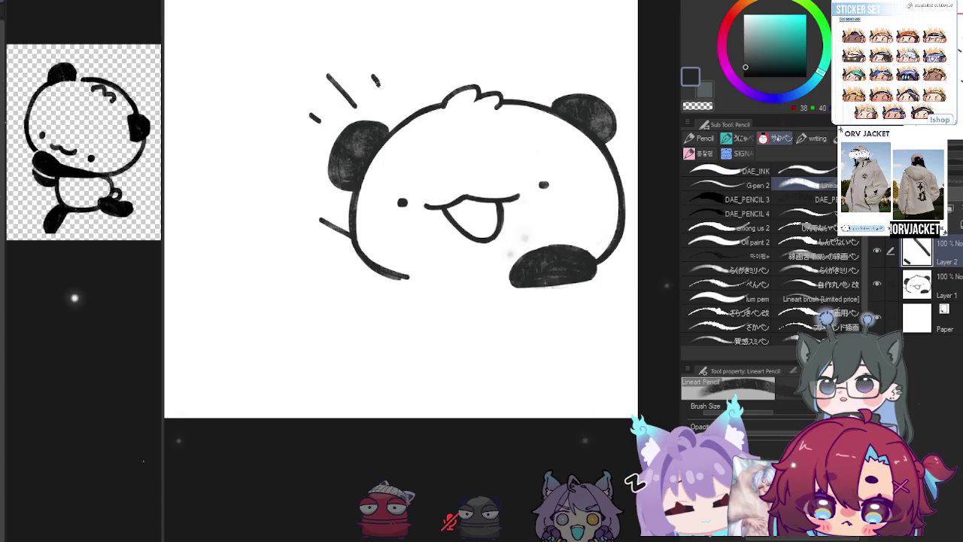
left_click_drag(403, 47, 417, 47)
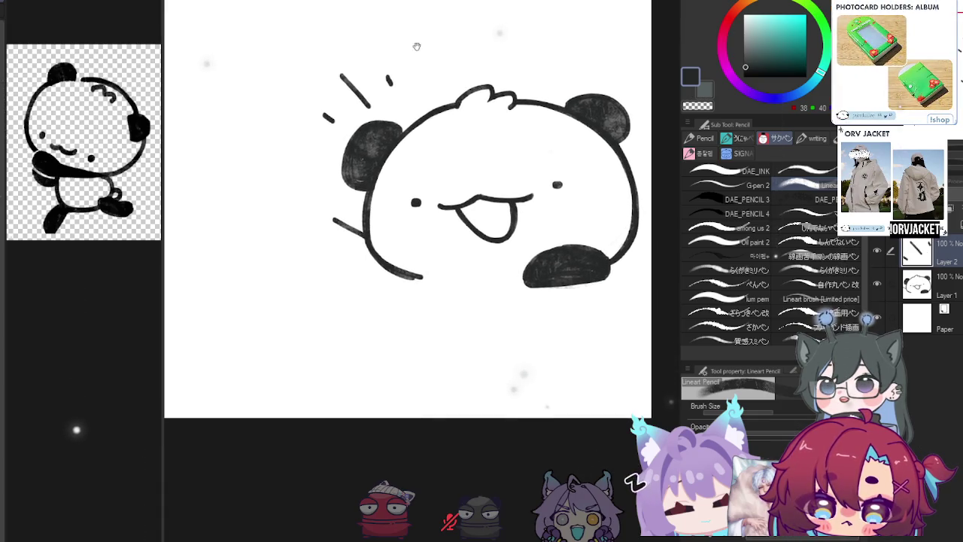
left_click_drag(484, 197, 499, 202)
key("alt+bracketleft")
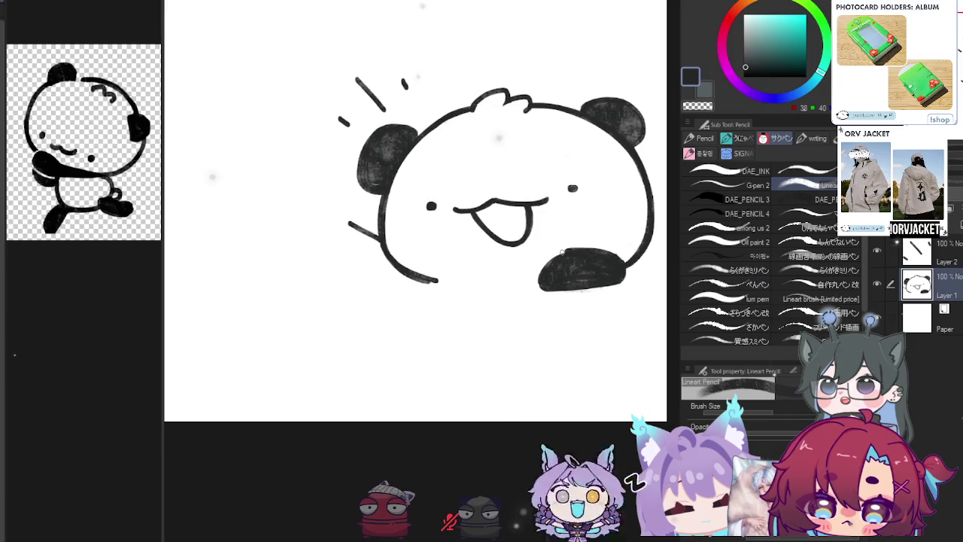
Fill in and thicken the black patch's right and bottom edges on Layer 1
left_click_drag(606, 264, 624, 285)
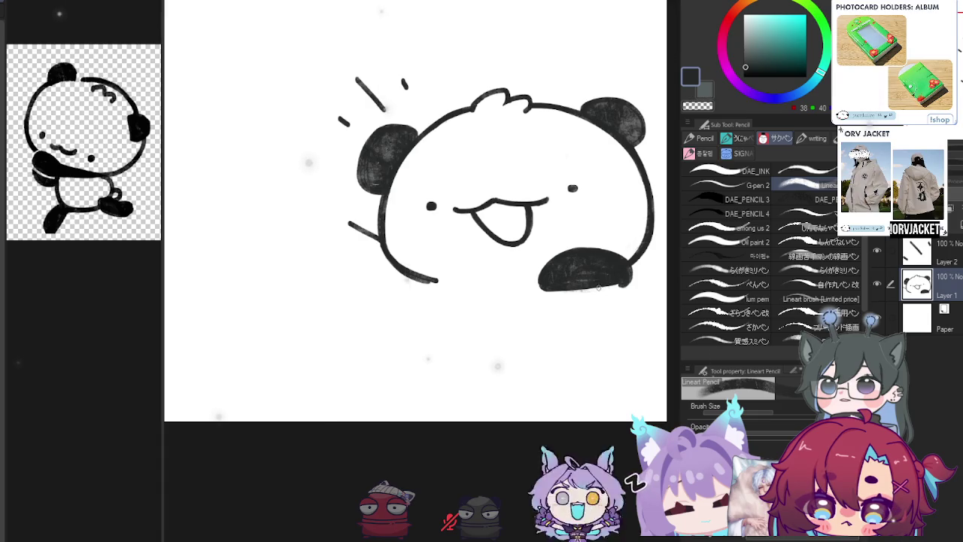
left_click_drag(554, 289, 620, 289)
left_click_drag(545, 292, 615, 294)
key("c")
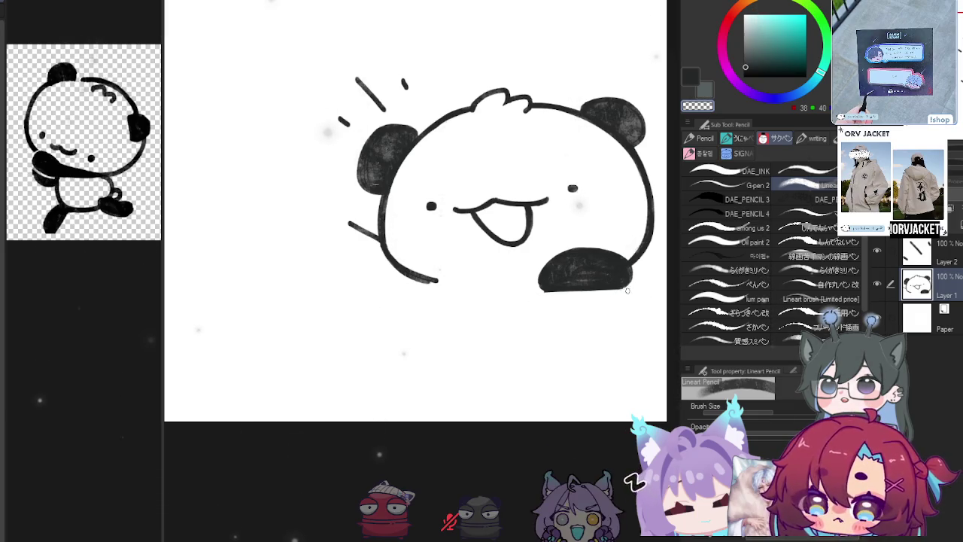
key("c")
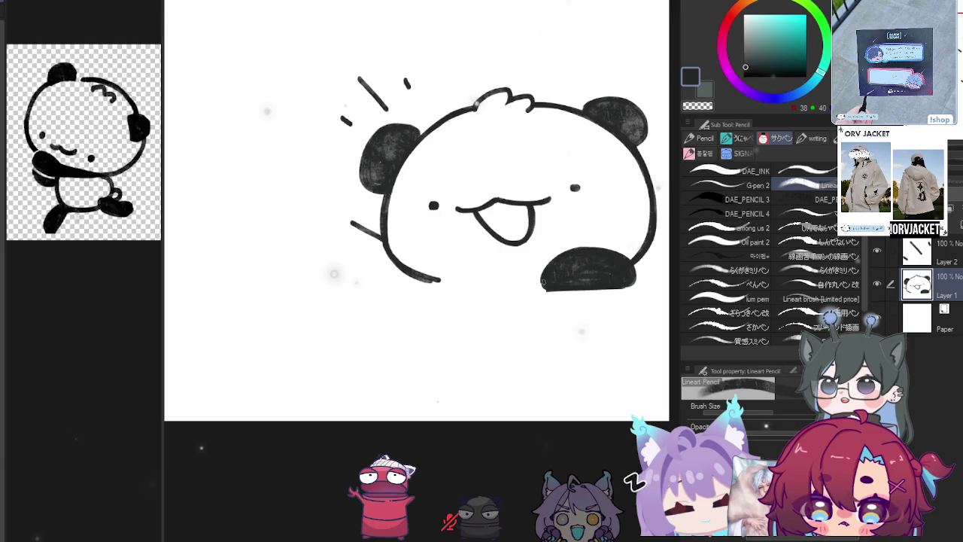
Redraw the panda's small left paw curve, retrying until it sits right
left_click_drag(408, 282, 417, 288)
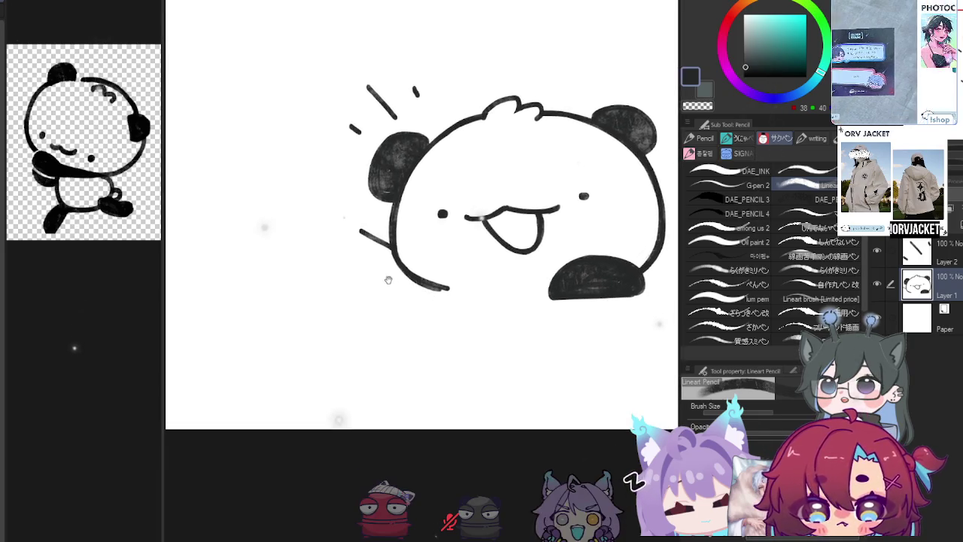
left_click_drag(365, 231, 355, 256)
key("ctrl+z")
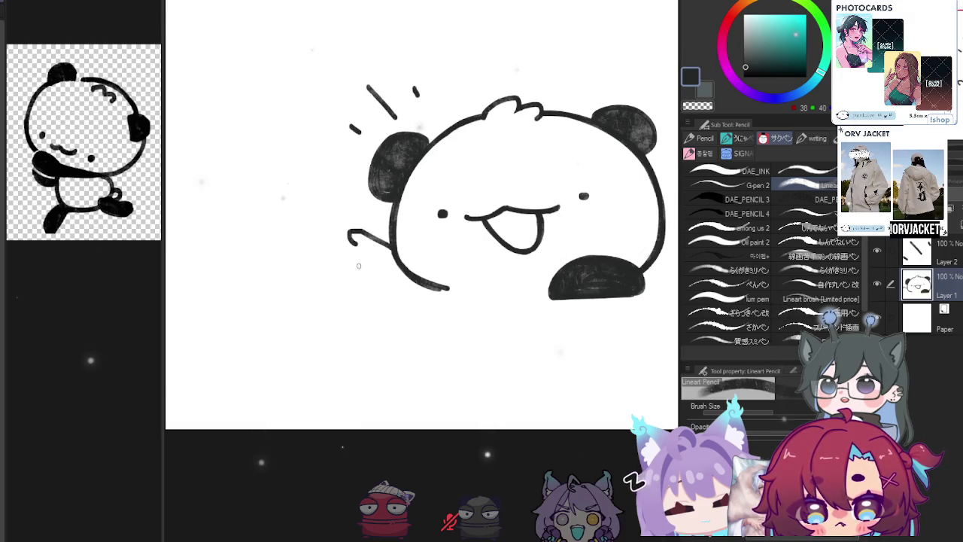
key("ctrl+z")
left_click_drag(361, 230, 347, 246)
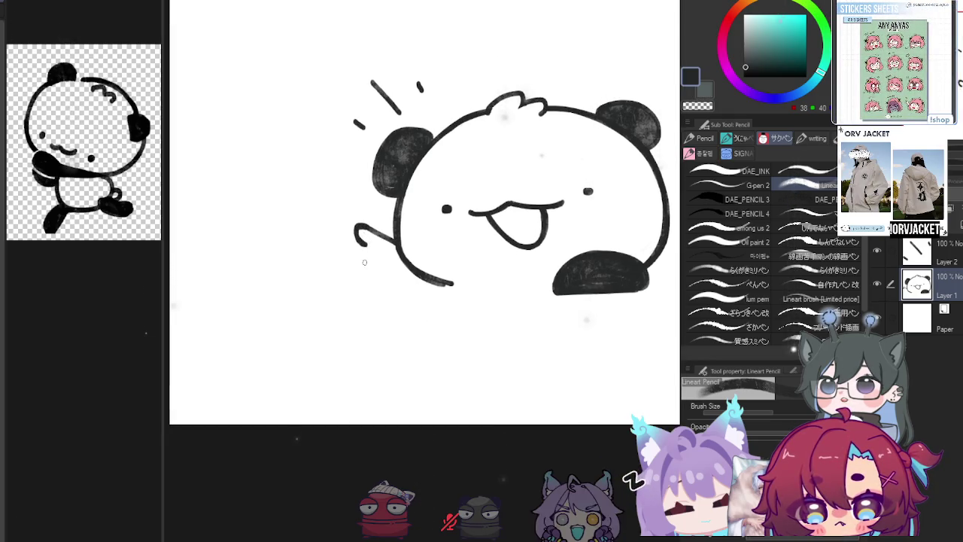
key("ctrl+z")
left_click_drag(360, 248, 380, 284)
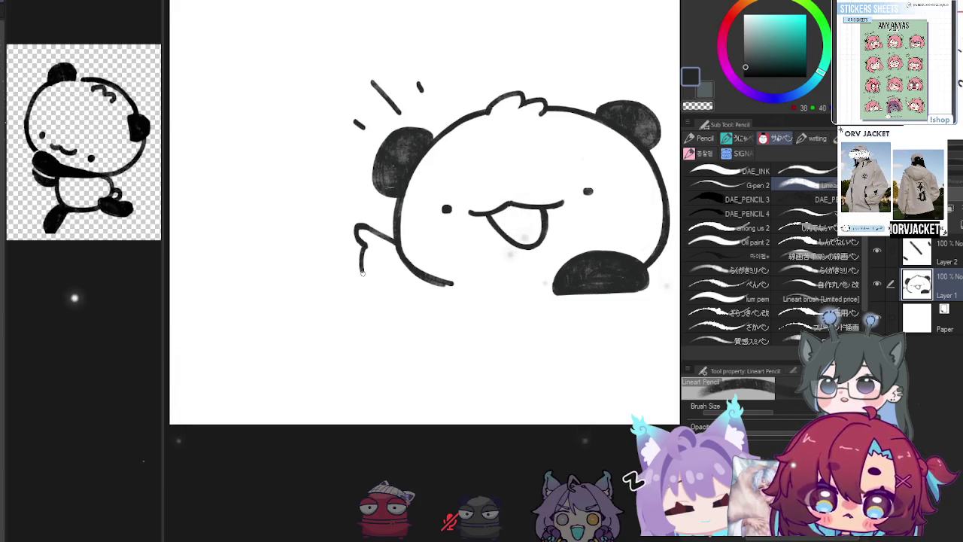
key("ctrl+z")
left_click_drag(360, 249, 380, 284)
key("ctrl+z")
key("ctrl+z")
key("ctrl+z")
left_click_drag(360, 249, 389, 284)
key("ctrl+z")
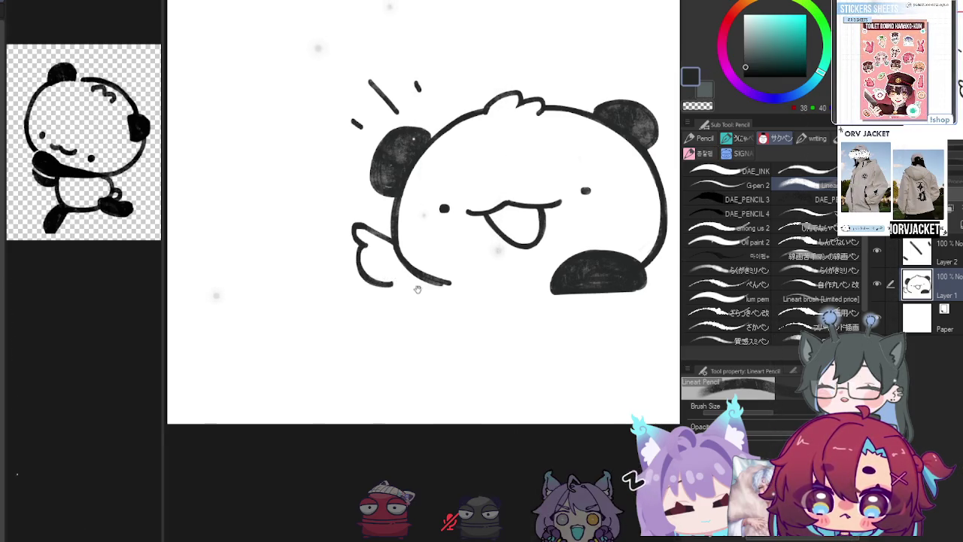
Extend the lower body line, zoom out to the whole page, and add Layer 3
left_click_drag(422, 277, 467, 294)
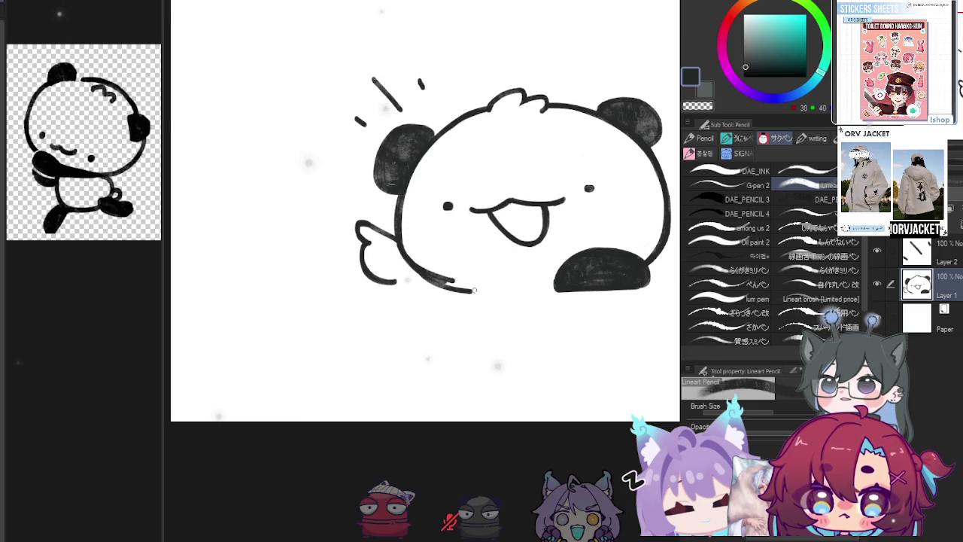
key("c")
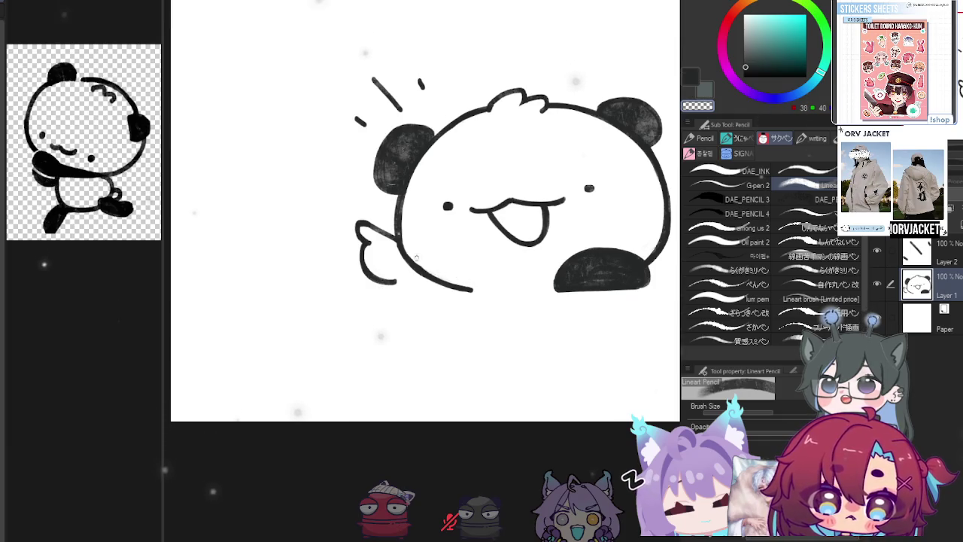
key("ctrl+alt+space")
left_click(528, 286)
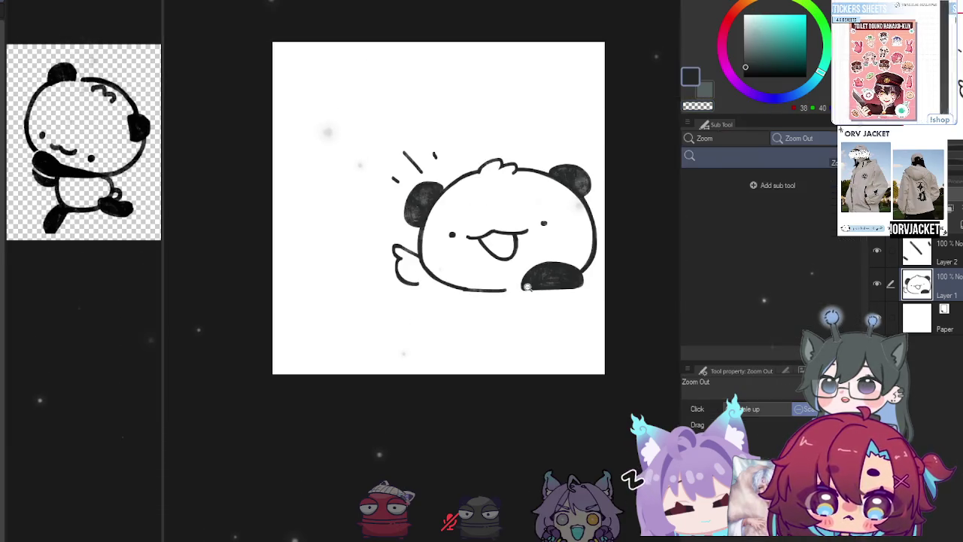
scroll(504, 288, "up", 2)
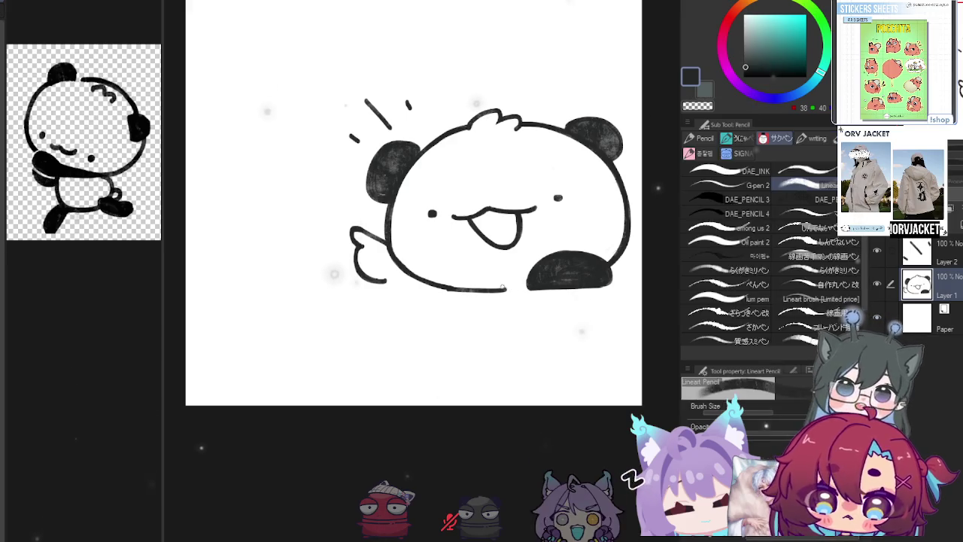
key("ctrl+shift+n")
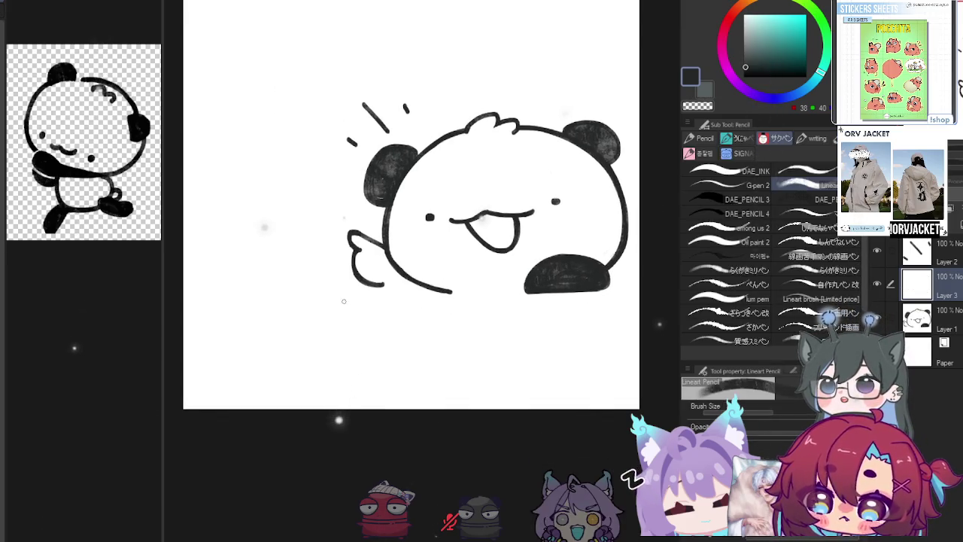
Try a freehand ground line under the panda, then undo it
left_click_drag(351, 306, 586, 308)
key("ctrl+z")
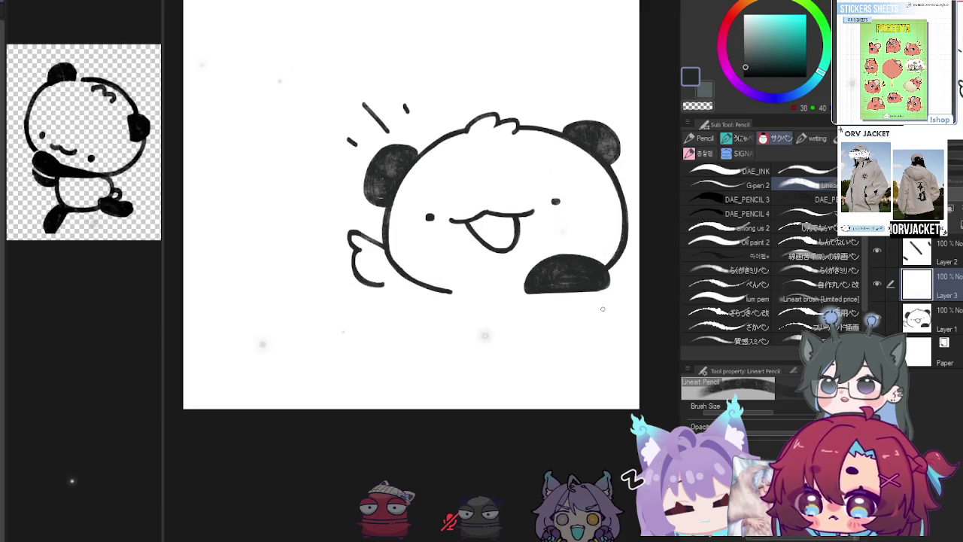
key("u")
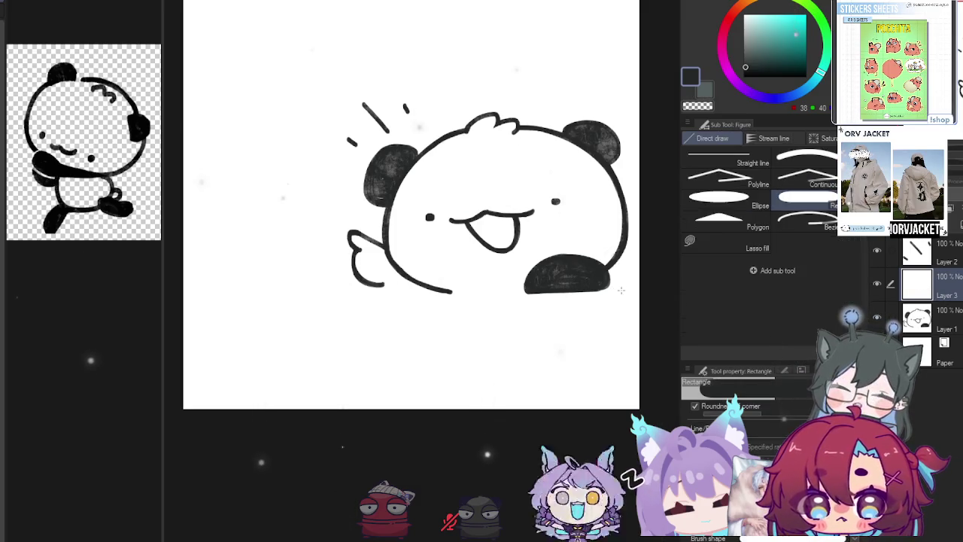
key("u")
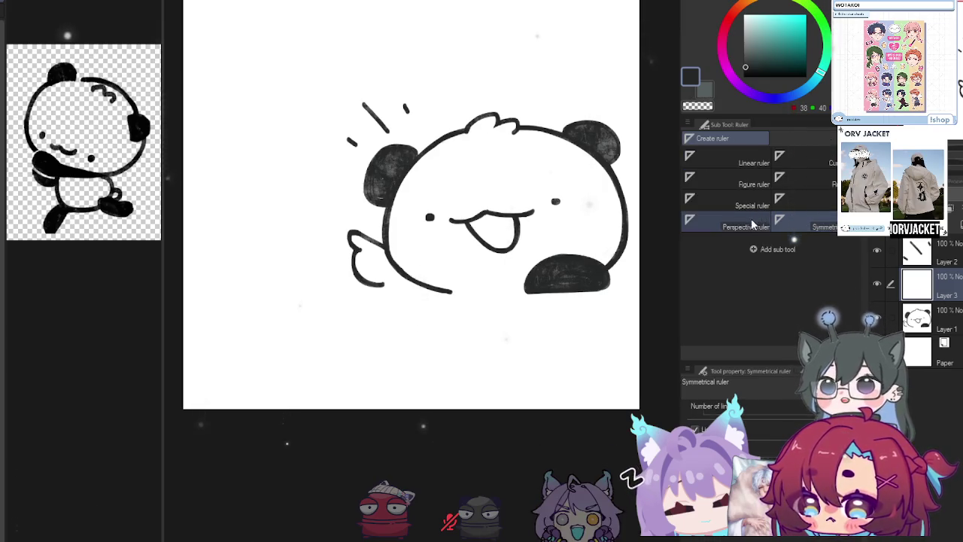
Test the Special ruler and Ruler pen, then place a horizontal Guide below the panda
left_click(755, 203)
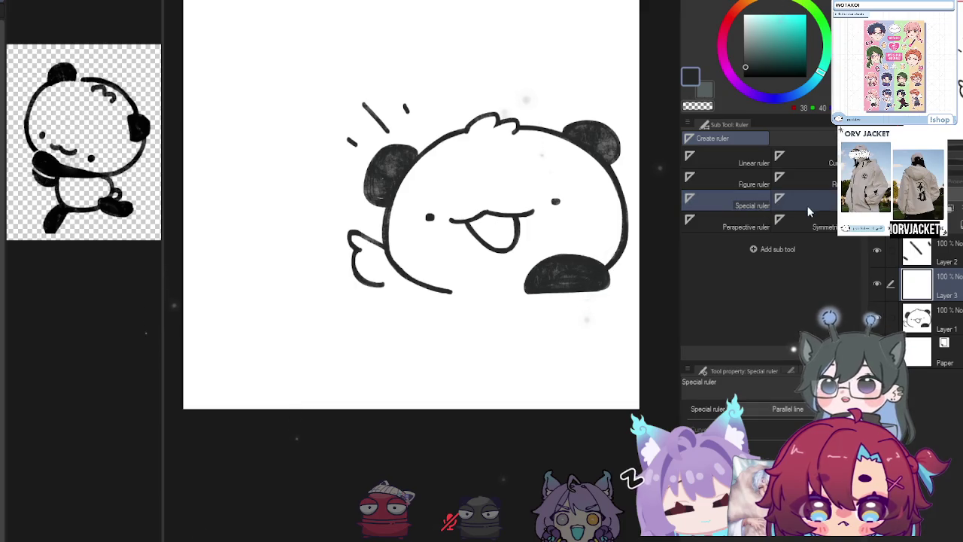
left_click(810, 184)
mouse_move(213, 306)
left_mouse_down()
mouse_move(677, 319)
mouse_move(655, 295)
left_mouse_up()
left_click(779, 198)
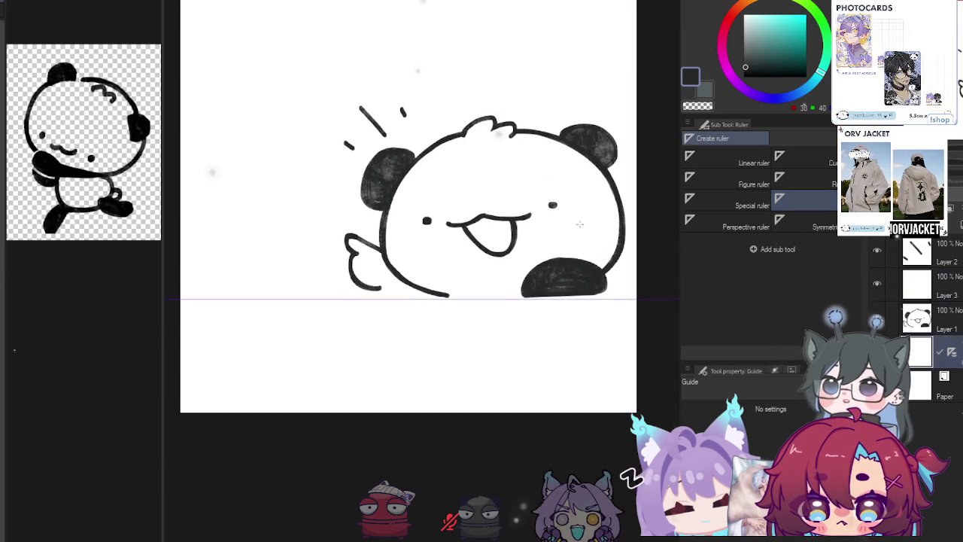
key("p")
left_click_drag(514, 282, 481, 291)
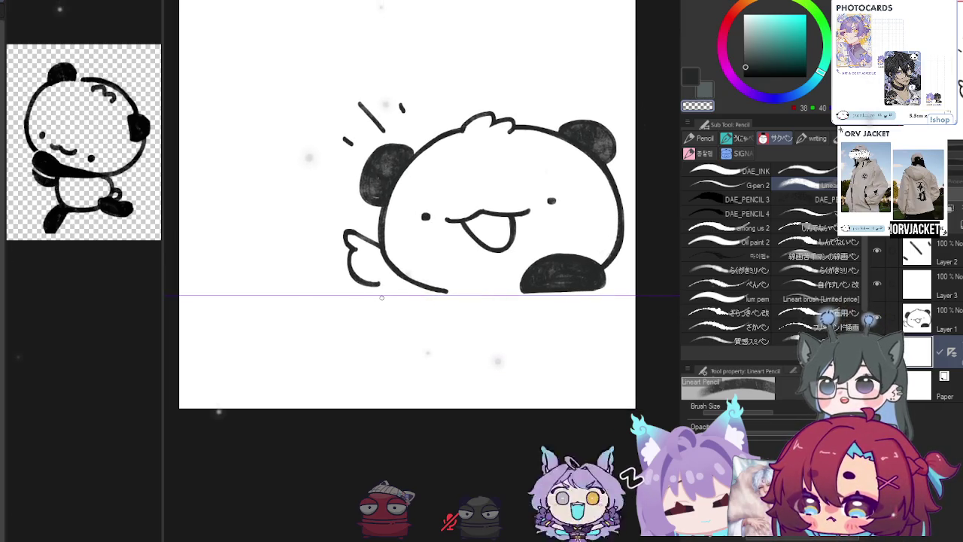
Draw the ground line along the guide and rotate Layer 1's panda slightly clockwise onto it
left_click_drag(376, 295, 604, 295)
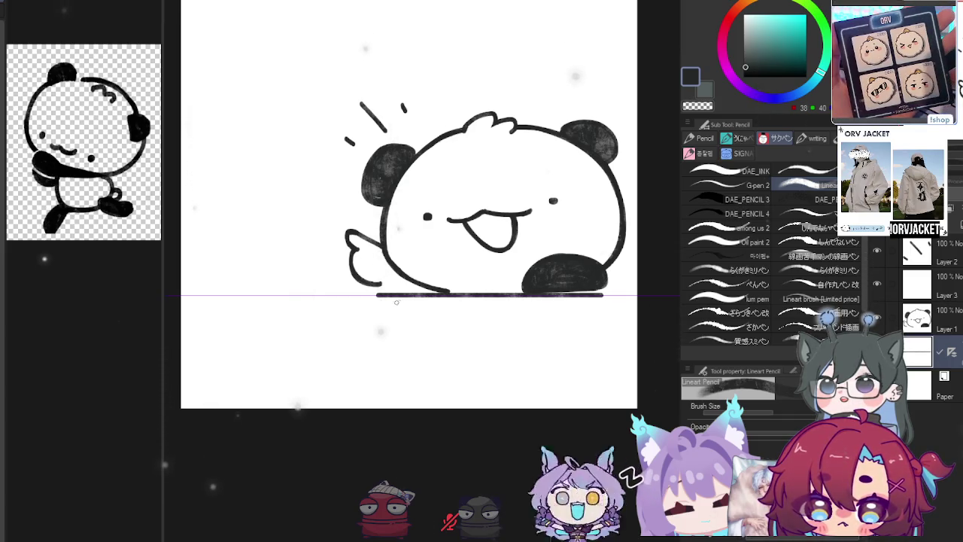
left_click_drag(580, 351, 590, 351)
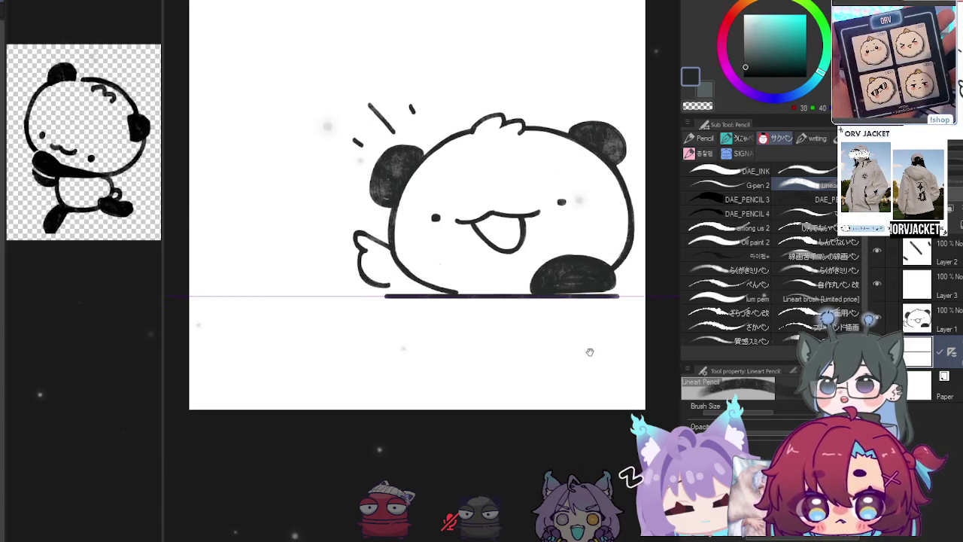
left_click(896, 323)
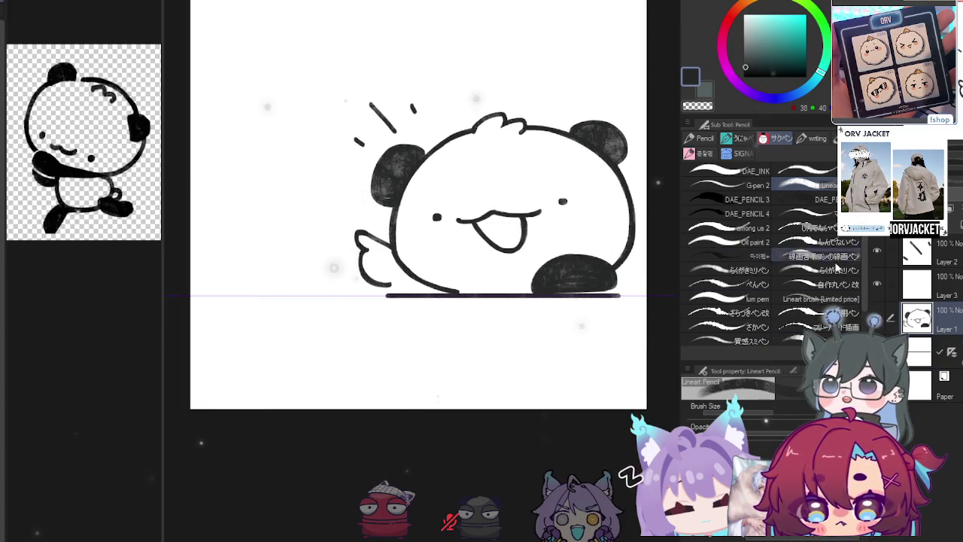
key("ctrl+t")
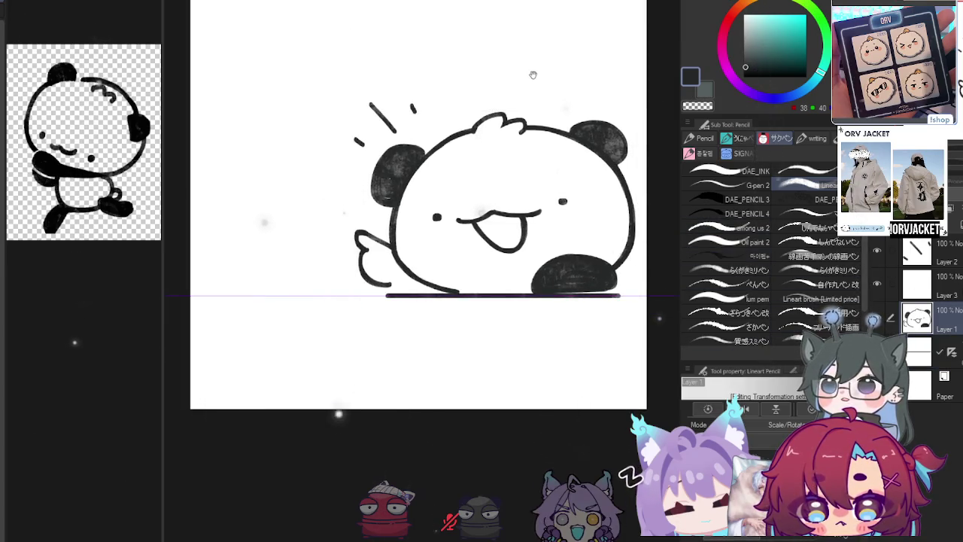
left_click_drag(594, 86, 607, 83)
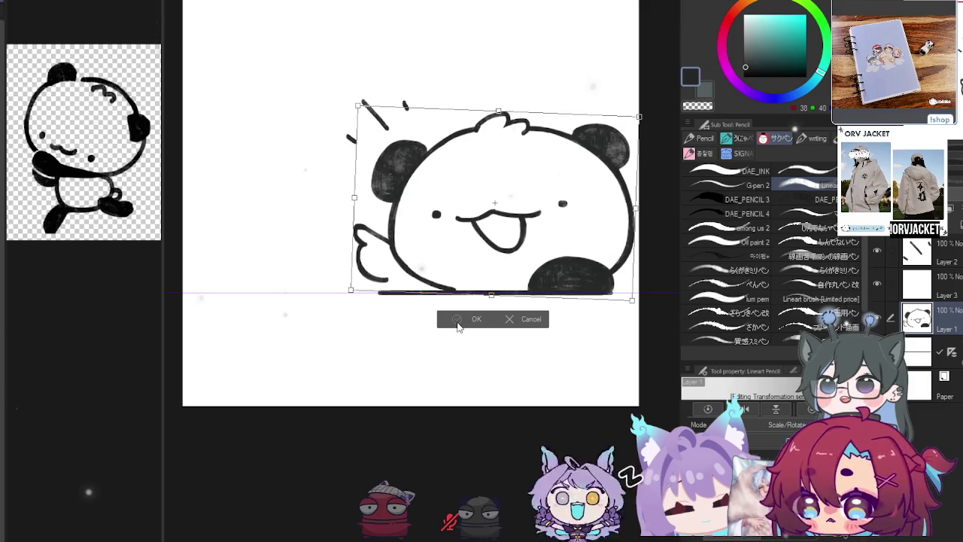
left_click(458, 325)
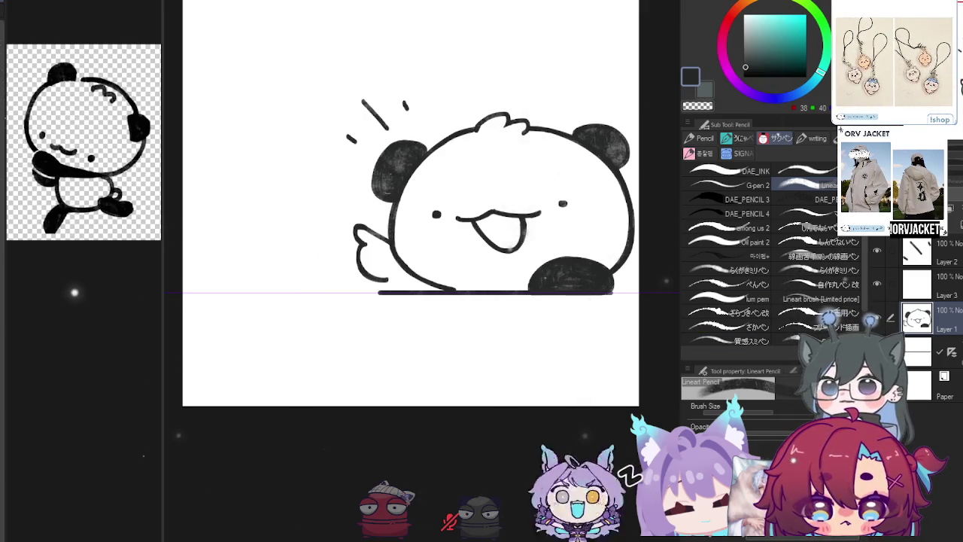
Pan and zoom to inspect the panda's wing and lower body, switching to the transparent colour
left_click_drag(676, 294, 658, 296)
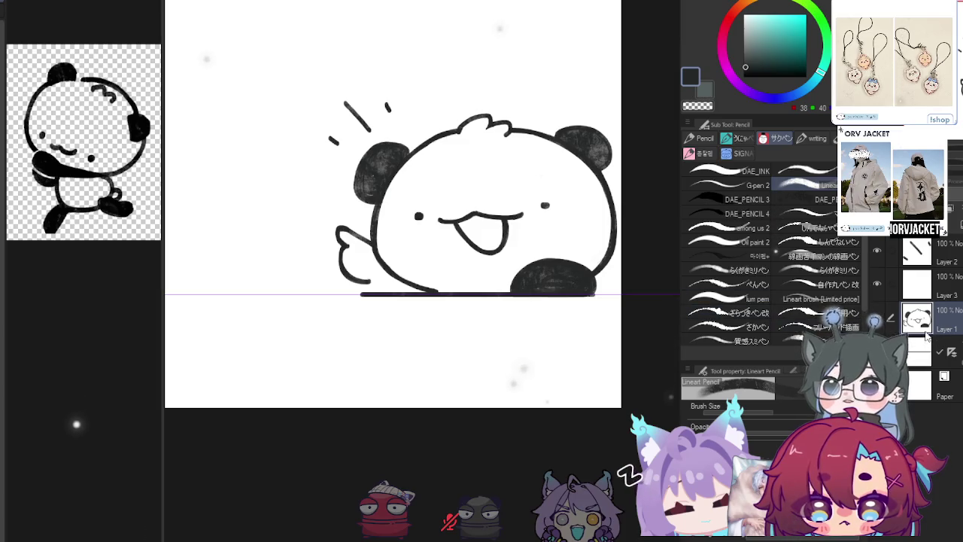
left_click_drag(405, 263, 417, 258)
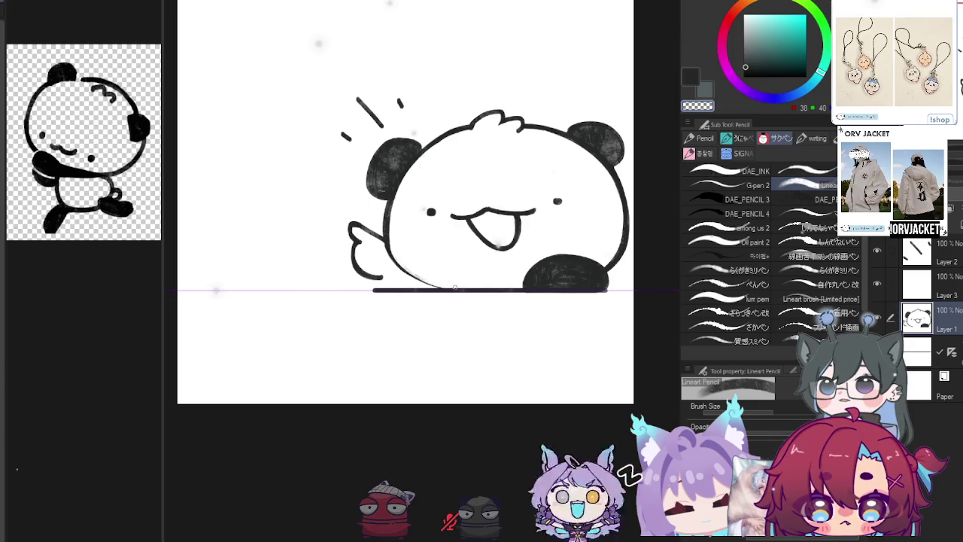
left_click_drag(394, 238, 401, 238)
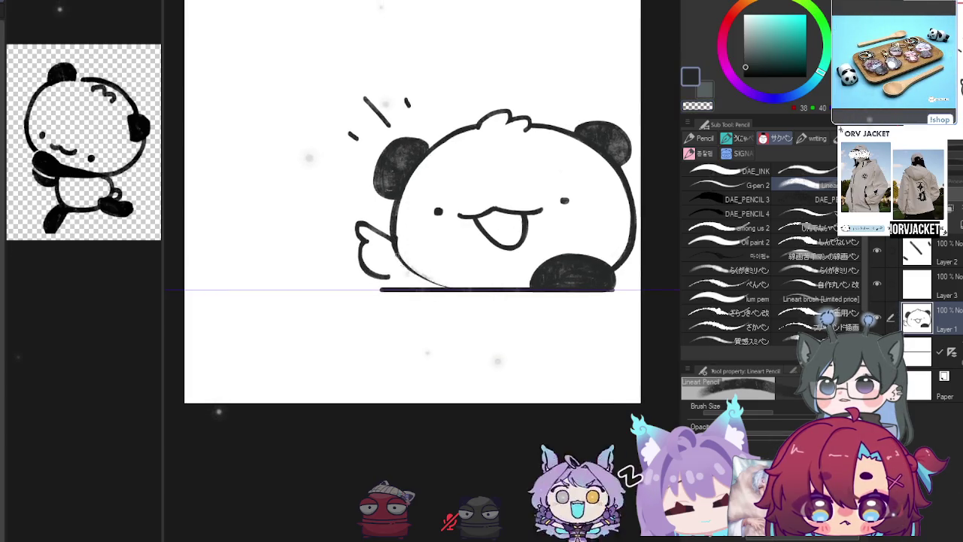
mouse_move(416, 275)
left_mouse_down()
mouse_move(440, 282)
mouse_move(403, 285)
left_mouse_up()
left_click(441, 283)
key("p")
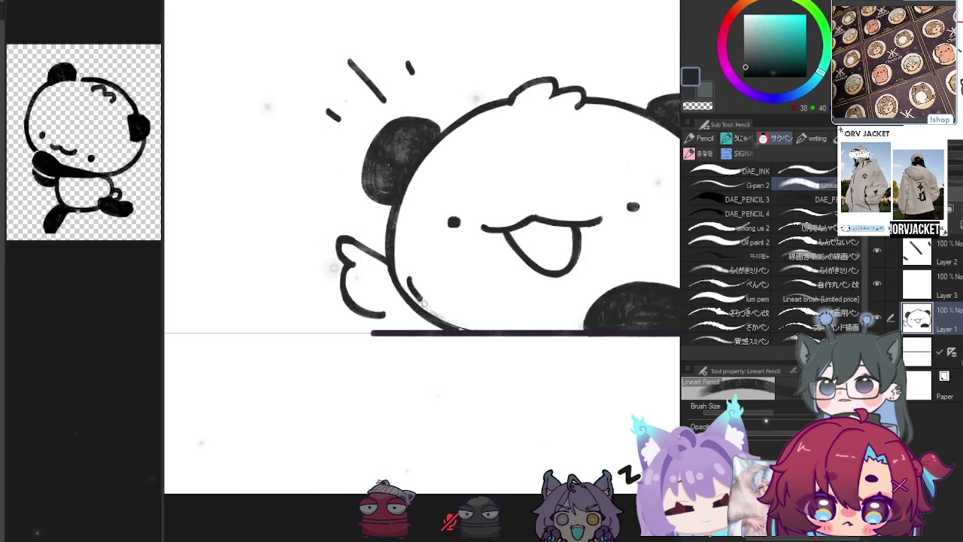
key("c")
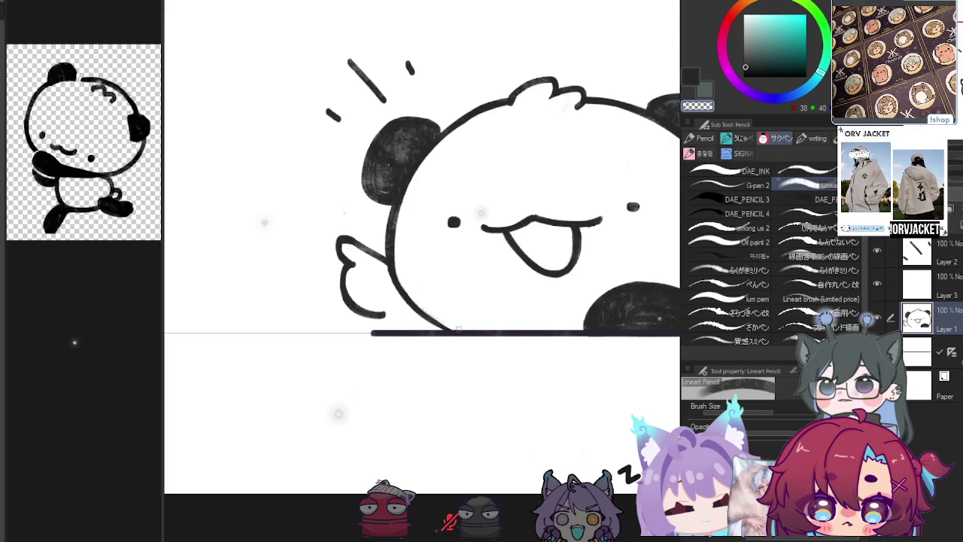
mouse_move(409, 285)
left_mouse_down()
mouse_move(367, 276)
mouse_move(411, 321)
left_mouse_up()
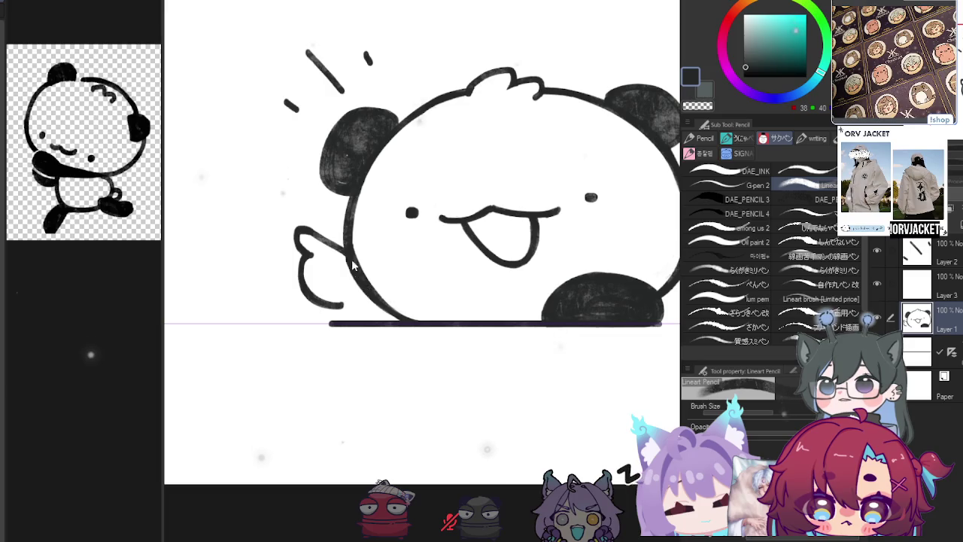
left_click_drag(327, 297, 364, 315)
Pick the G-pen 2 brush, then the freehand Lasso selection
left_click(726, 185)
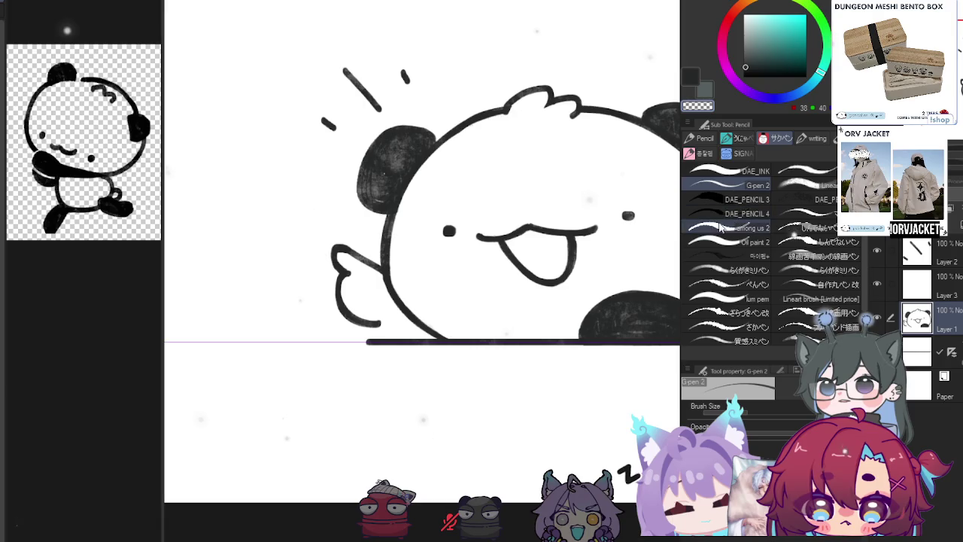
key("m")
left_click(805, 219)
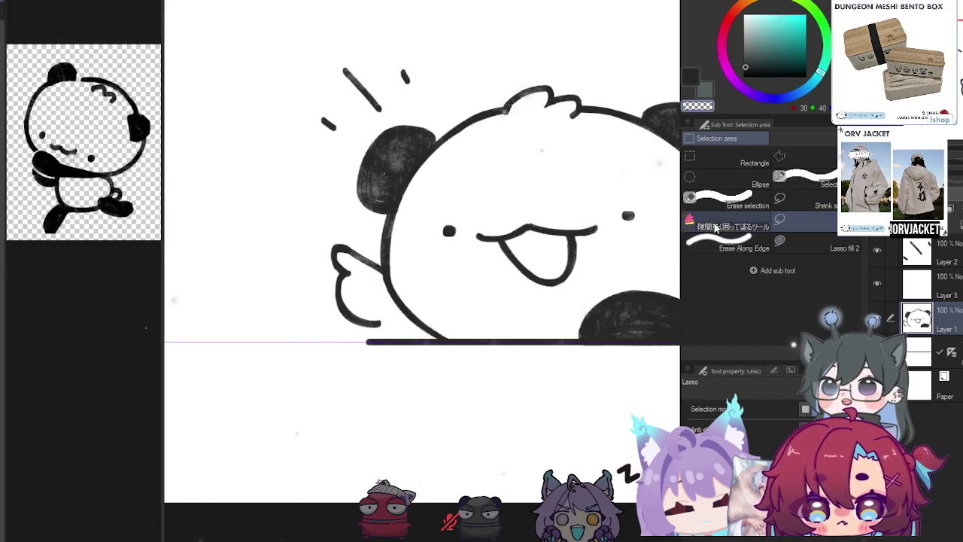
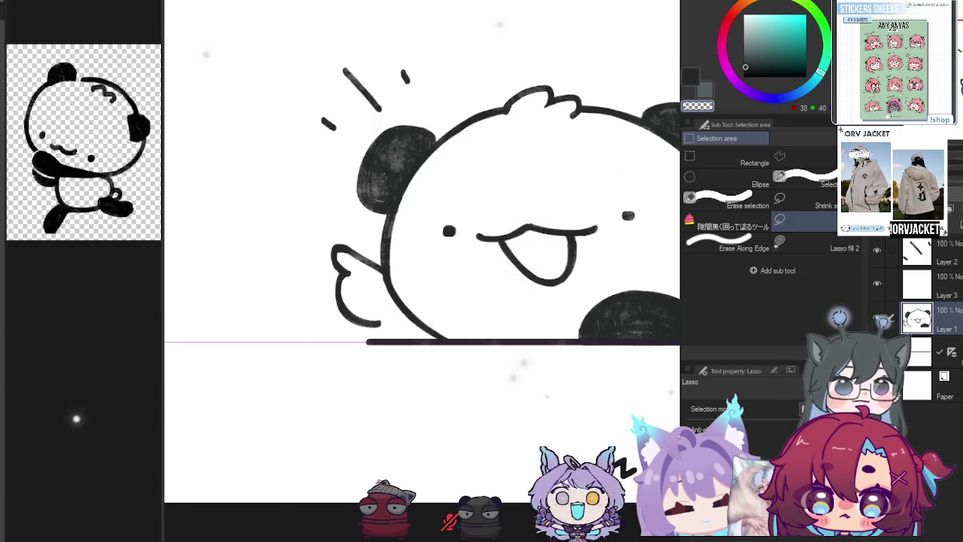
Lasso the panda's raised arm, then cut and paste it onto its own layer
mouse_move(331, 209)
left_mouse_down()
mouse_move(277, 365)
mouse_move(407, 340)
left_mouse_up()
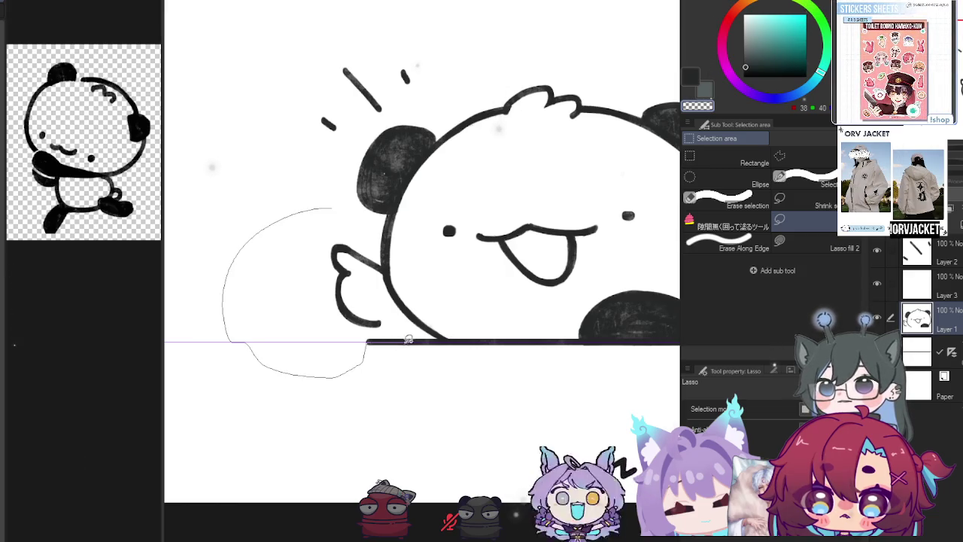
left_click_drag(383, 286, 385, 274)
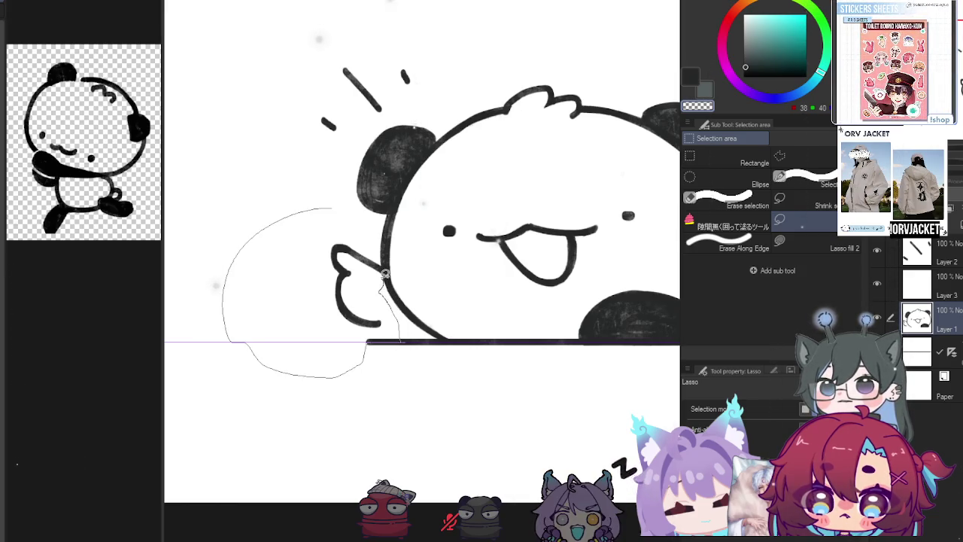
left_click_drag(358, 219, 361, 226)
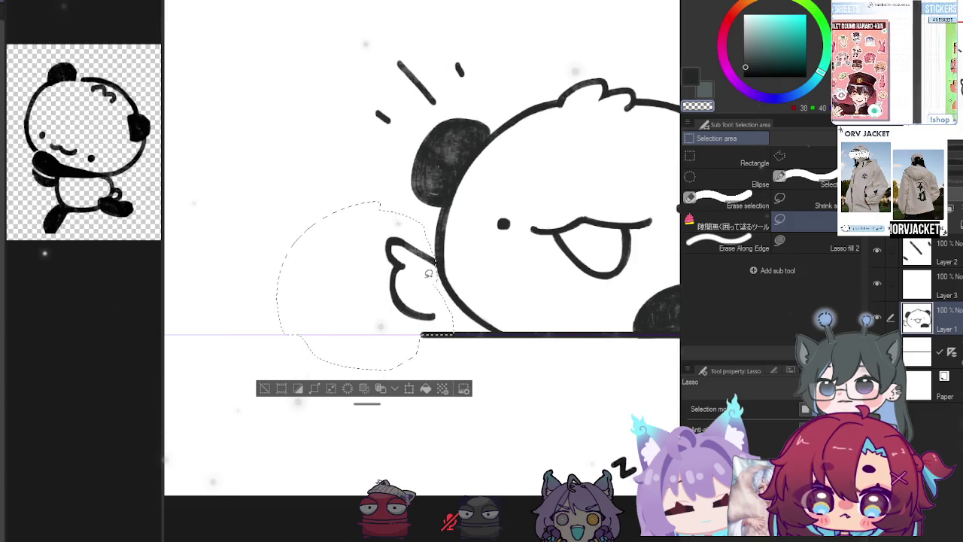
key("ctrl+x")
key("ctrl+v")
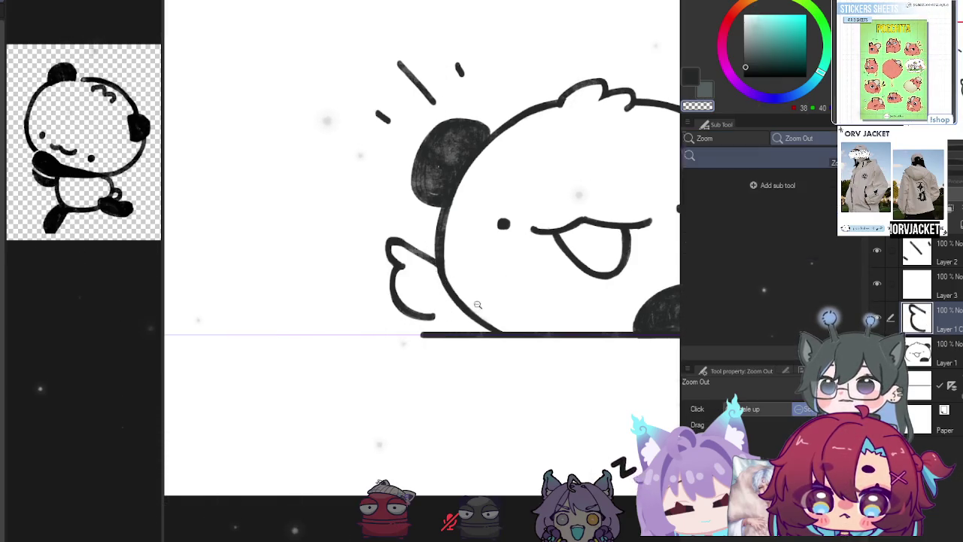
Move the pasted arm layer lower and to the left, down by the ledge
left_click(426, 316, "ctrl+alt")
left_click(386, 315, "ctrl+alt")
key("k")
left_click_drag(386, 315, 367, 322)
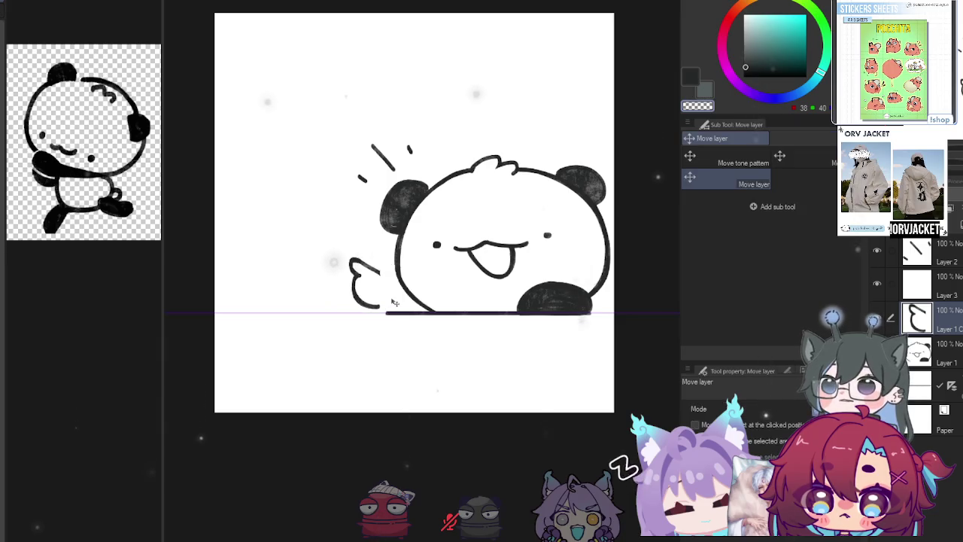
key("ctrl+t")
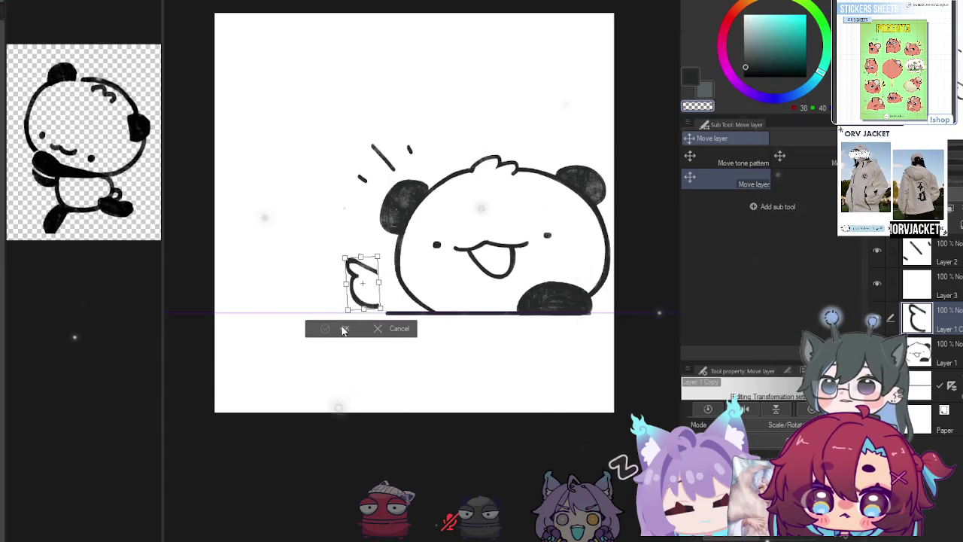
left_click(344, 330)
Draw a Lineart Pencil line joining the arm tip to the panda's body
key("p")
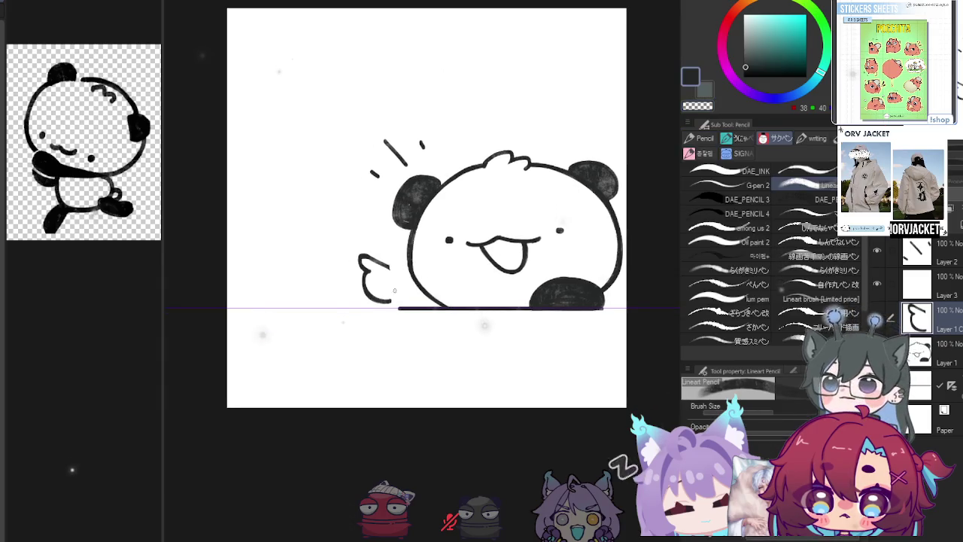
left_click_drag(386, 269, 431, 296)
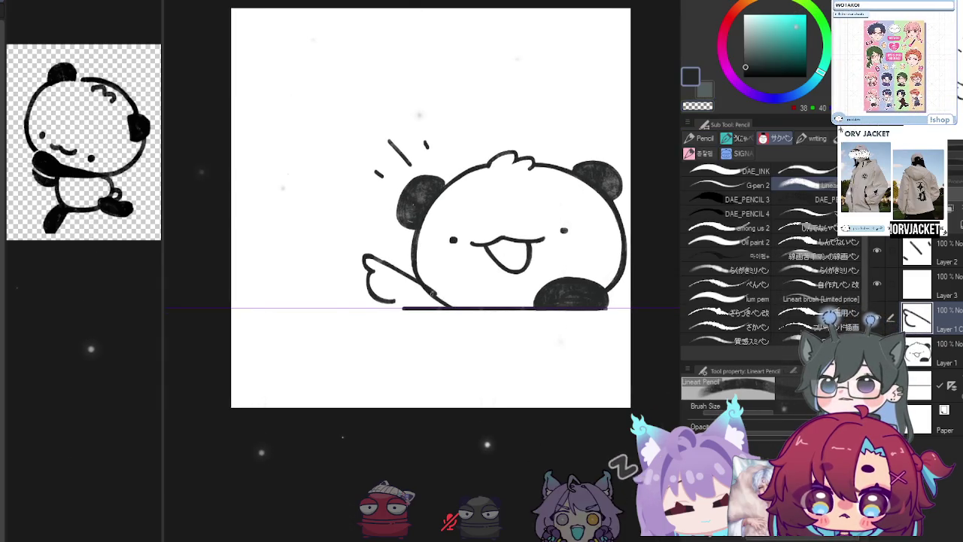
key("e")
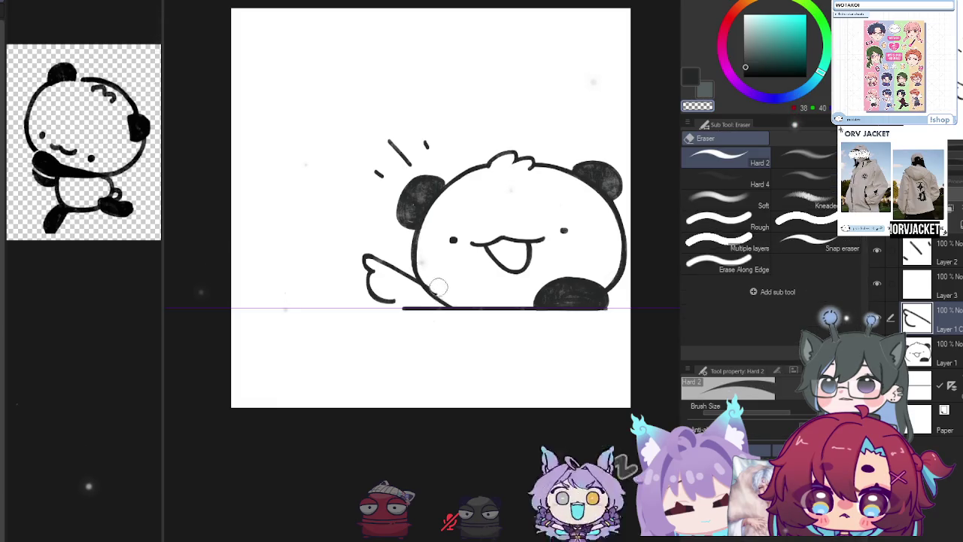
key("p")
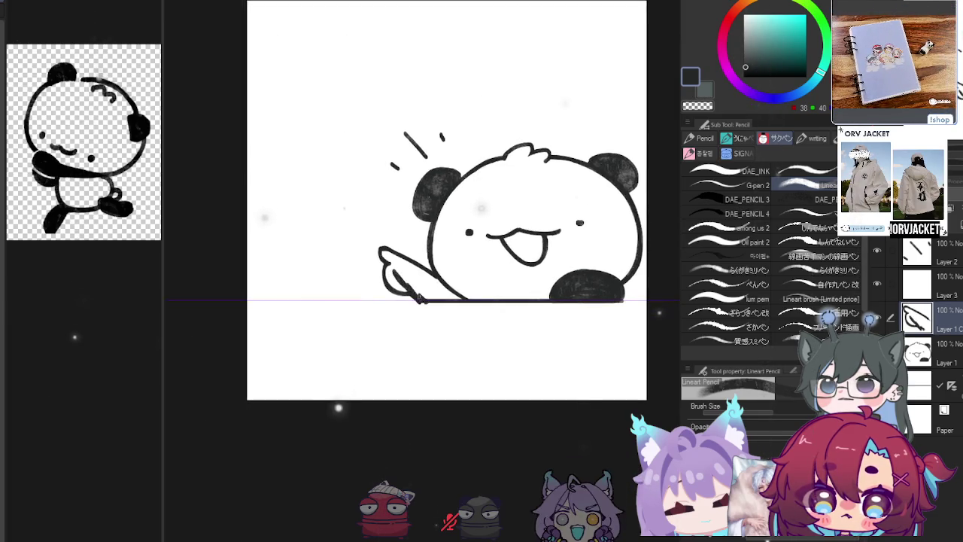
Fill the pointing arm with dark grainy tone, clean its edges, and add Layer 4
key("c")
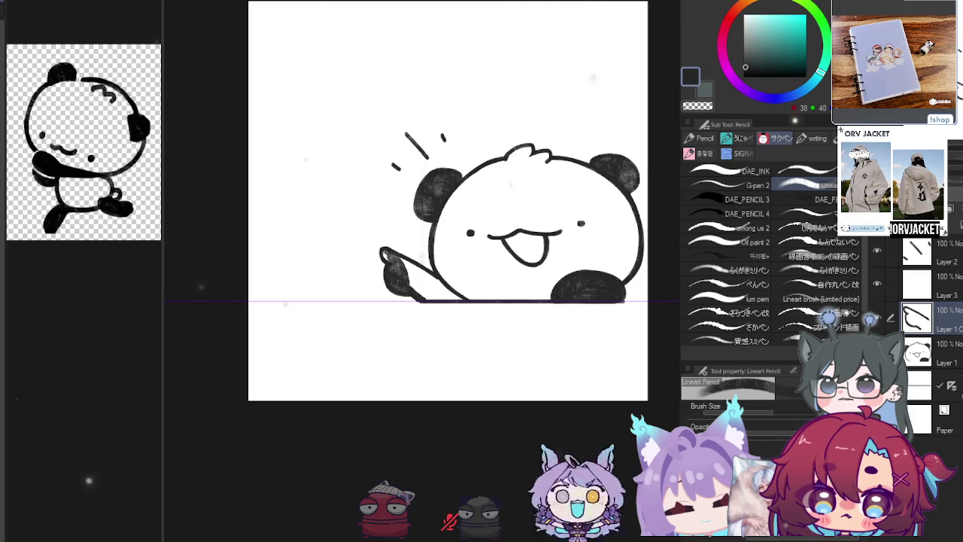
left_click_drag(407, 273, 454, 296)
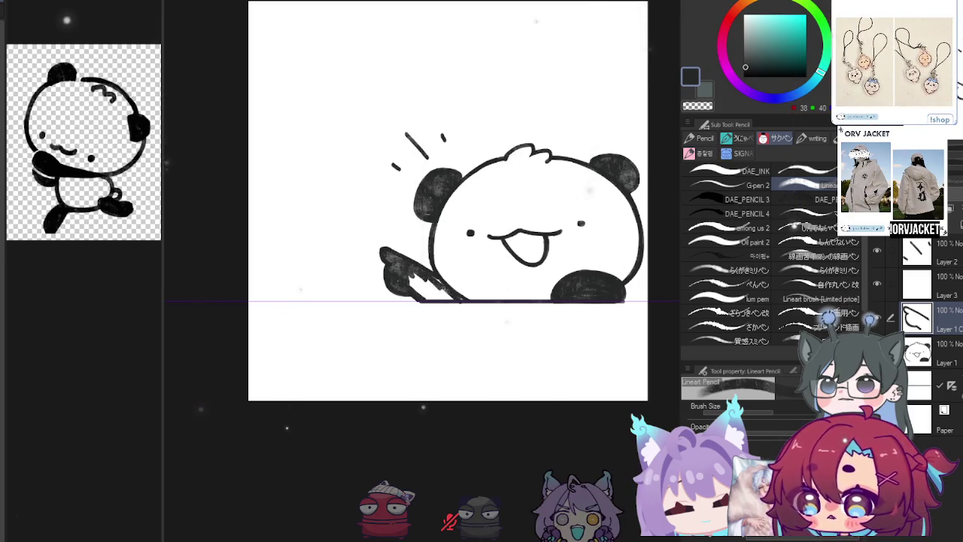
left_click_drag(451, 299, 415, 273)
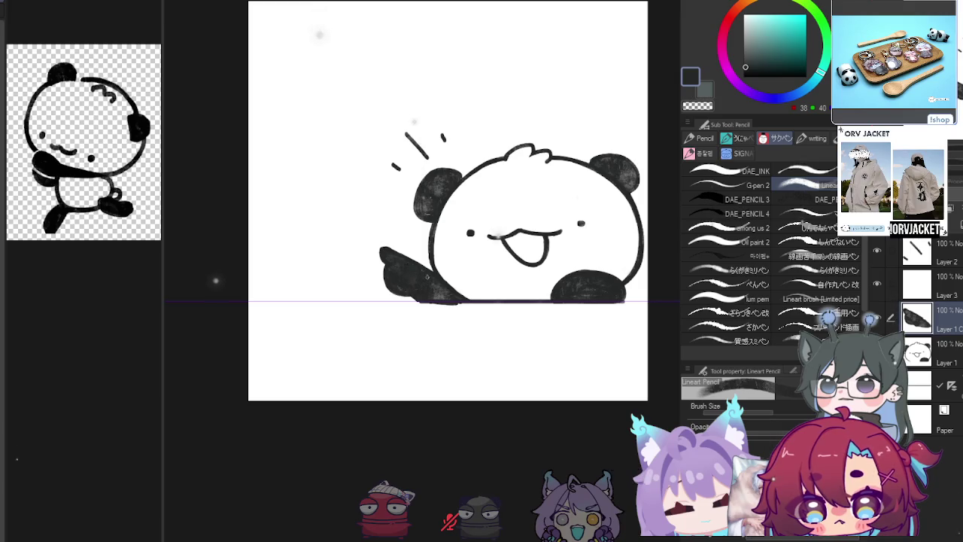
key("c")
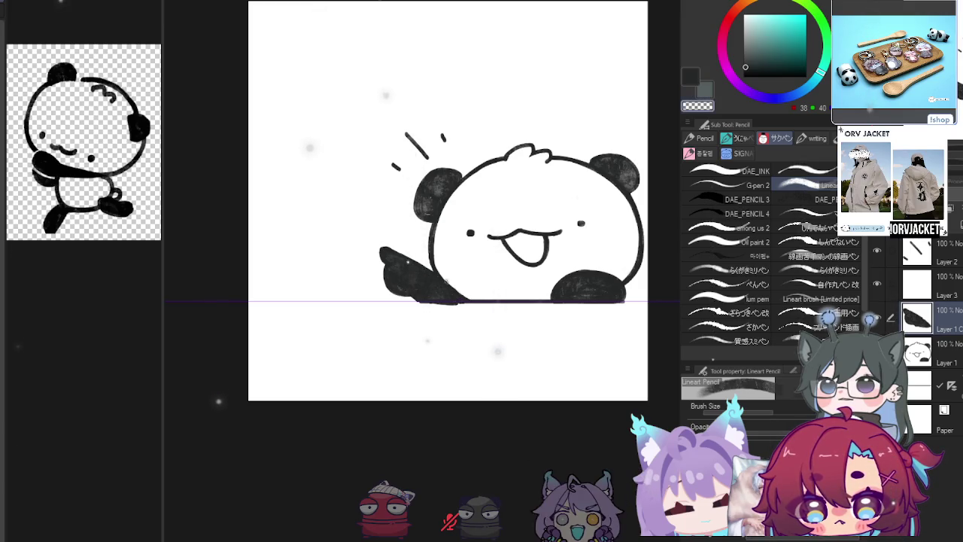
key("e")
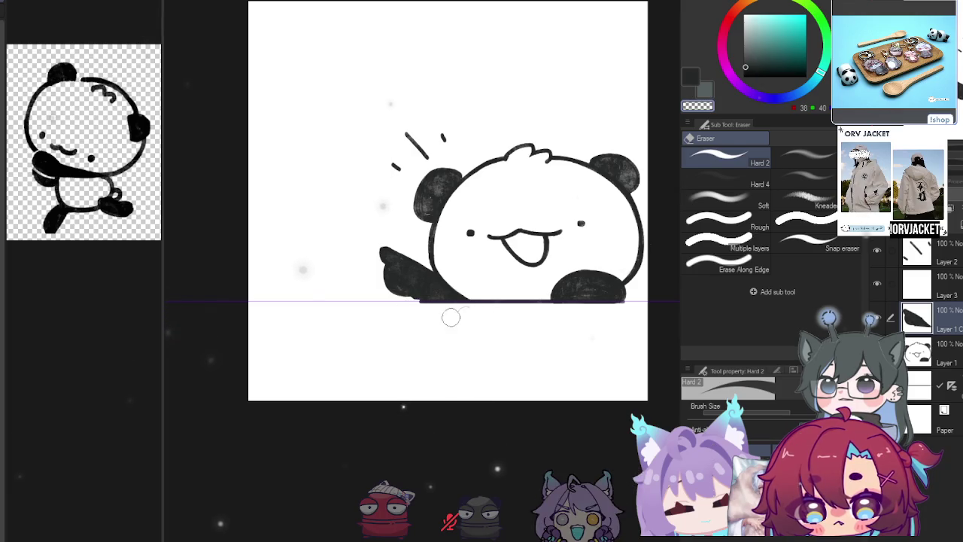
scroll(452, 317, "right", 3)
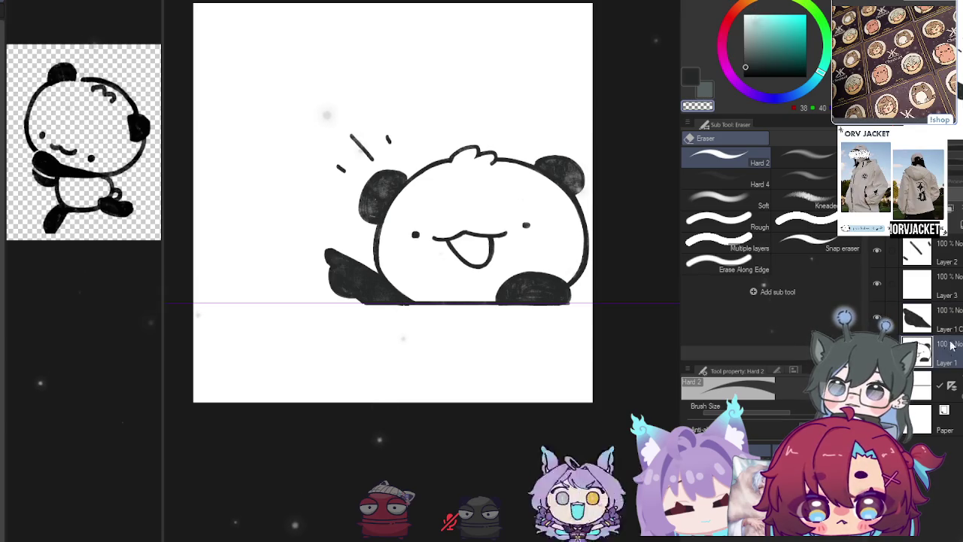
key("ctrl+shift+n")
Add white marks near the tongue and white toe lines on the bottom-right paw
key("p")
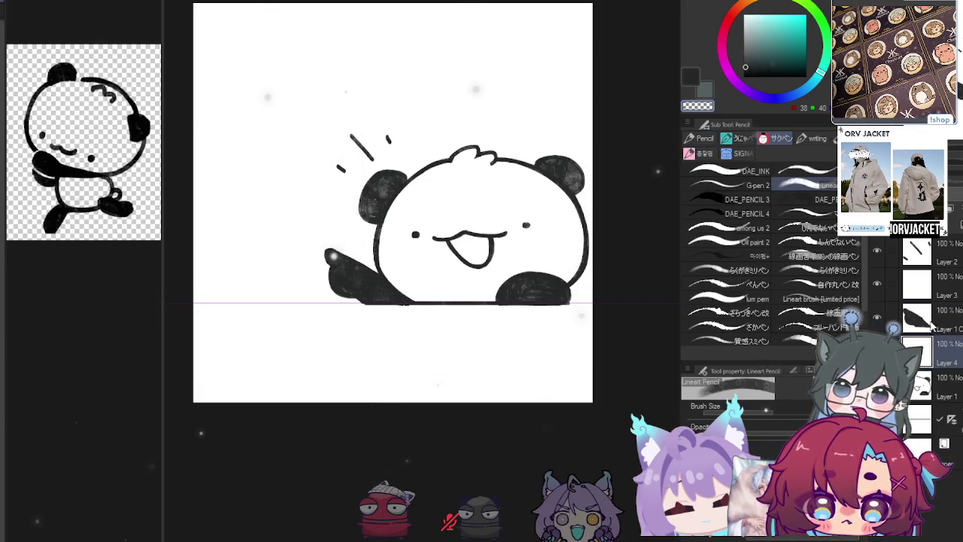
left_click(337, 328, "alt")
left_click_drag(471, 264, 479, 263)
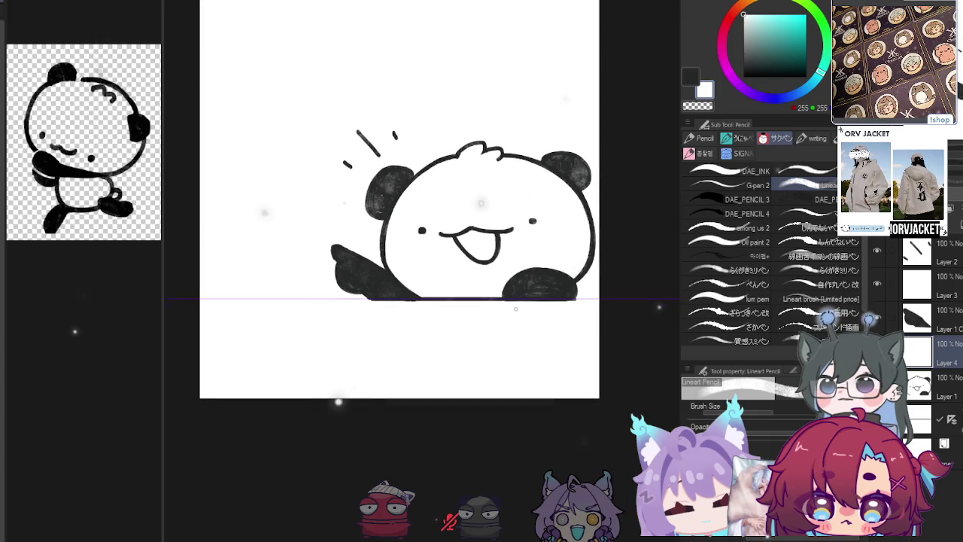
left_click_drag(520, 288, 540, 295)
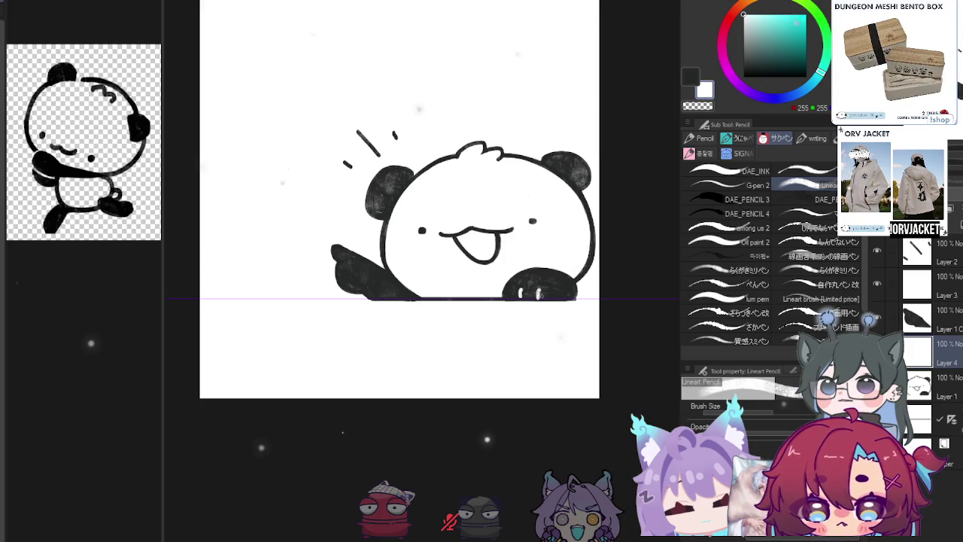
Add a blank layer above Layer 1 C, sketch a stroke, and take up the eraser
left_click(918, 411)
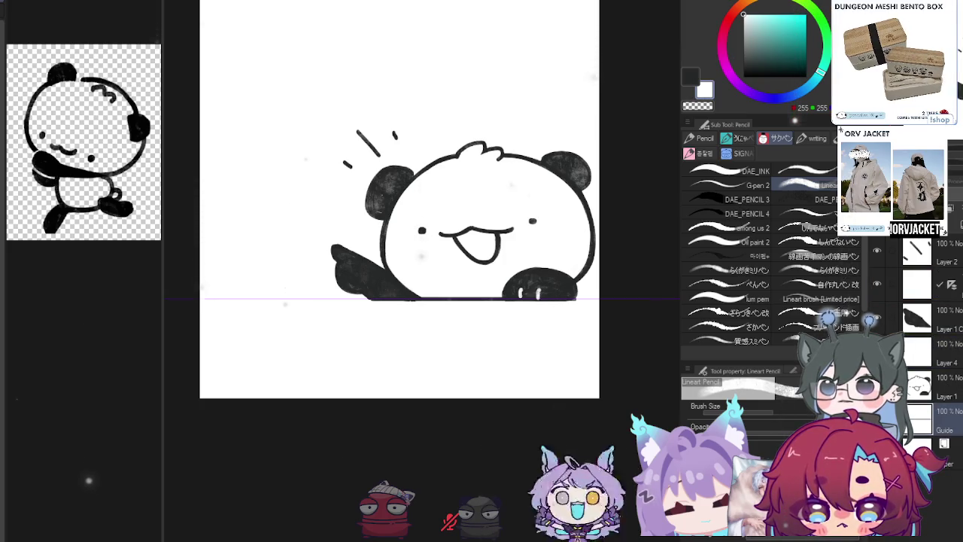
key("ctrl+shift+n")
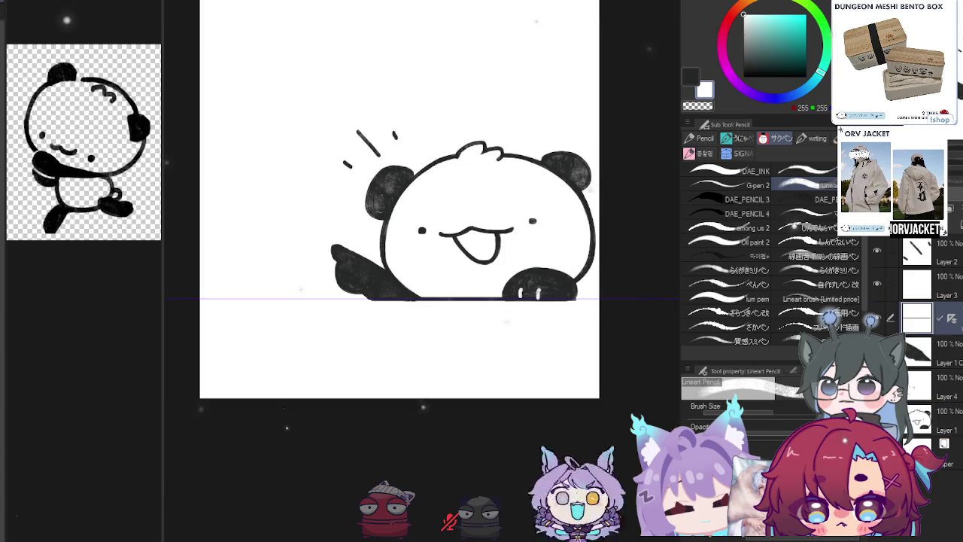
left_click_drag(399, 226, 412, 223)
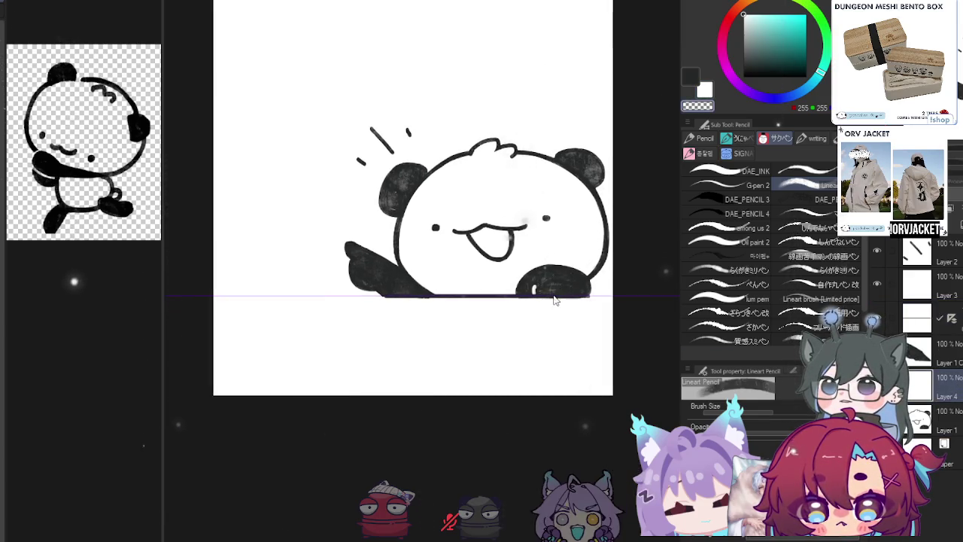
key("e")
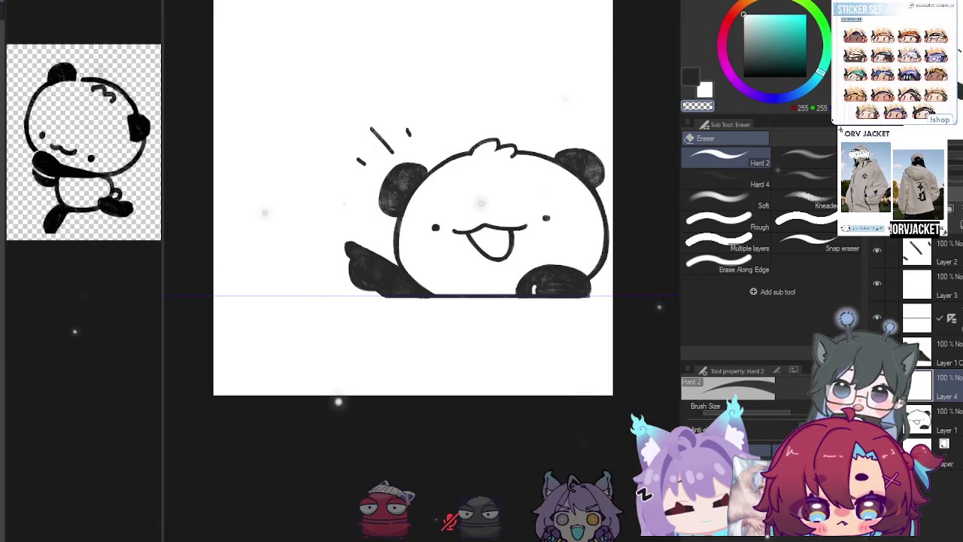
Mark and retouch a small light claw on the panda's dark right paw
key("p")
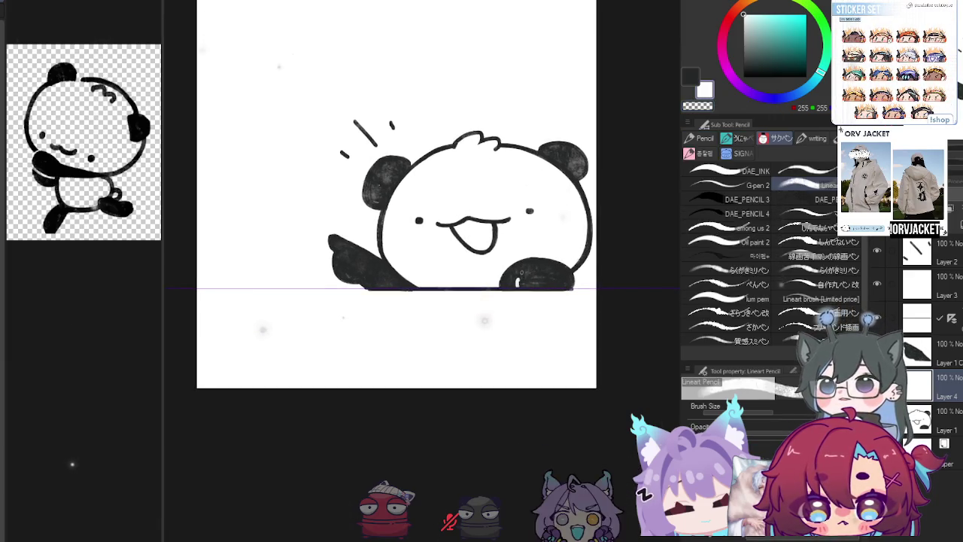
key("c")
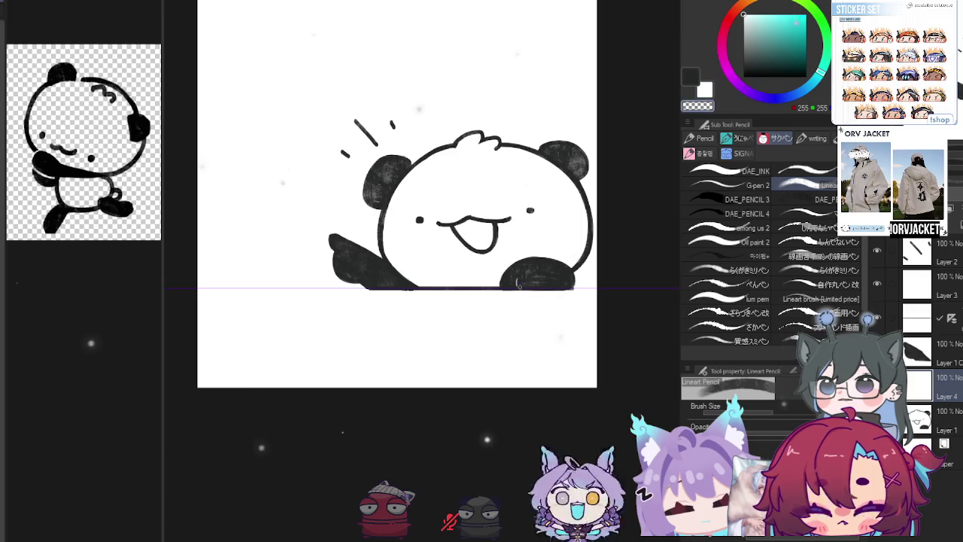
left_click_drag(518, 284, 520, 278)
key("c")
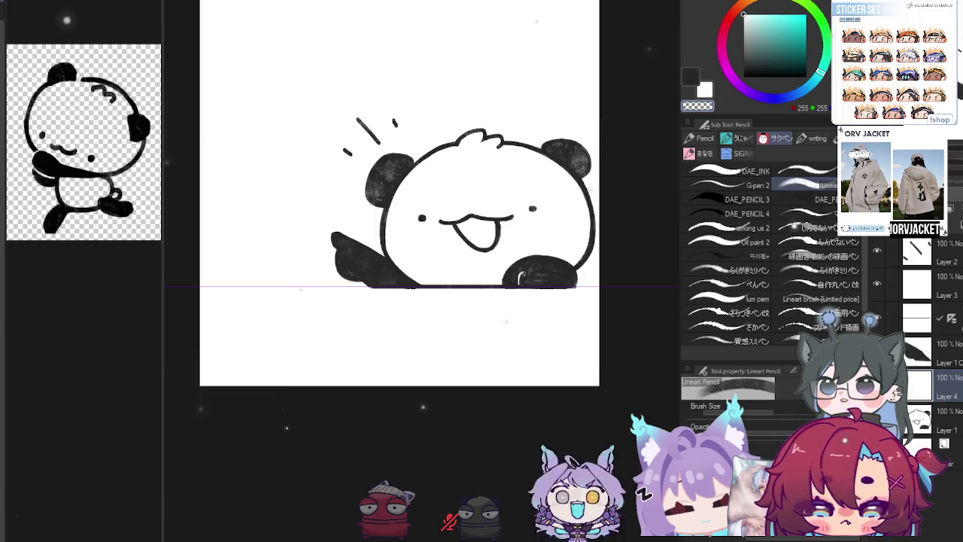
key("c")
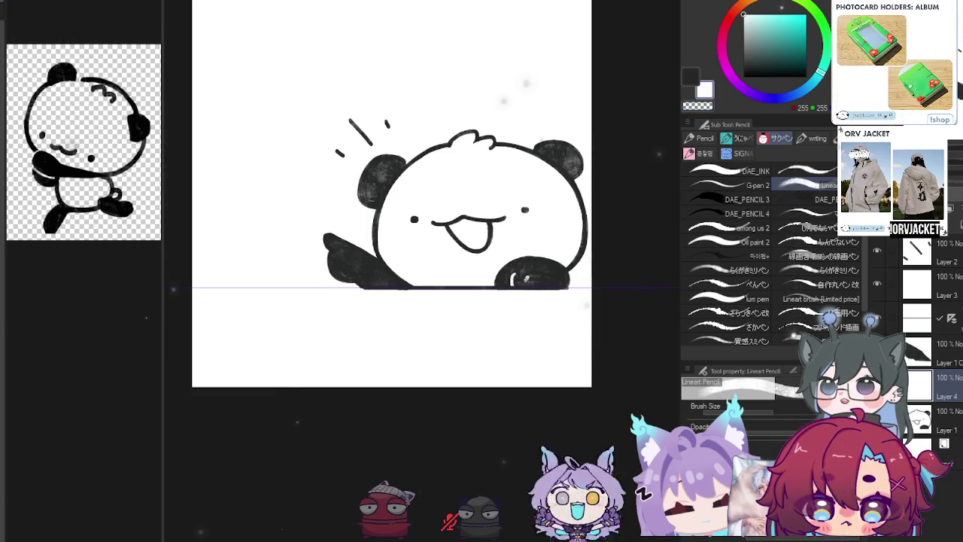
key("c")
left_click_drag(519, 280, 515, 285)
key("c")
key("c")
key("c")
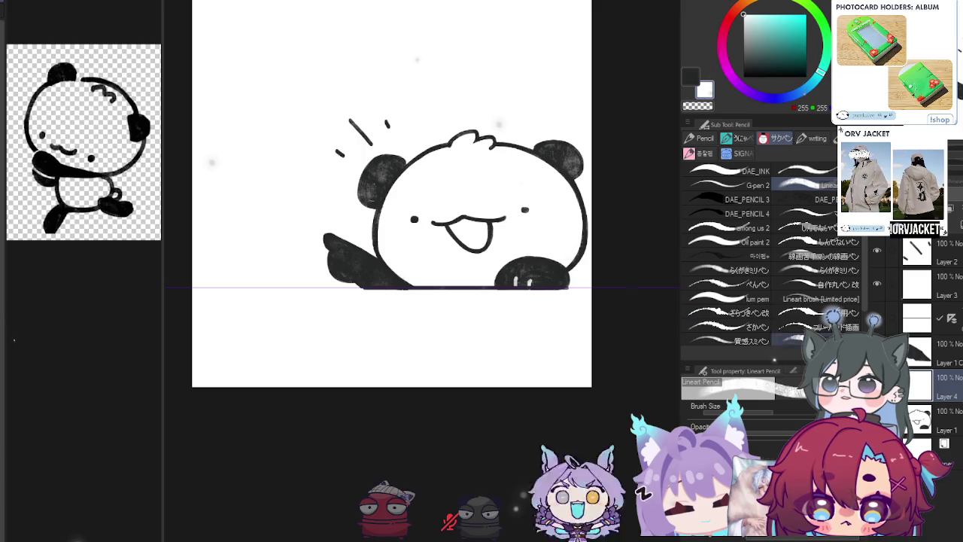
Draw a black curve over the panda's right paw, then reframe the view
key("c")
left_click_drag(559, 262, 585, 281)
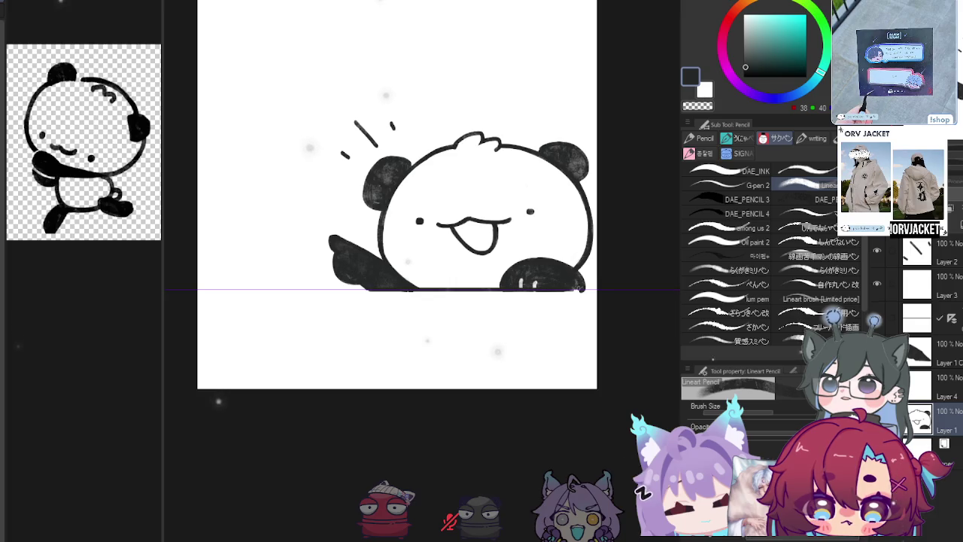
key("c")
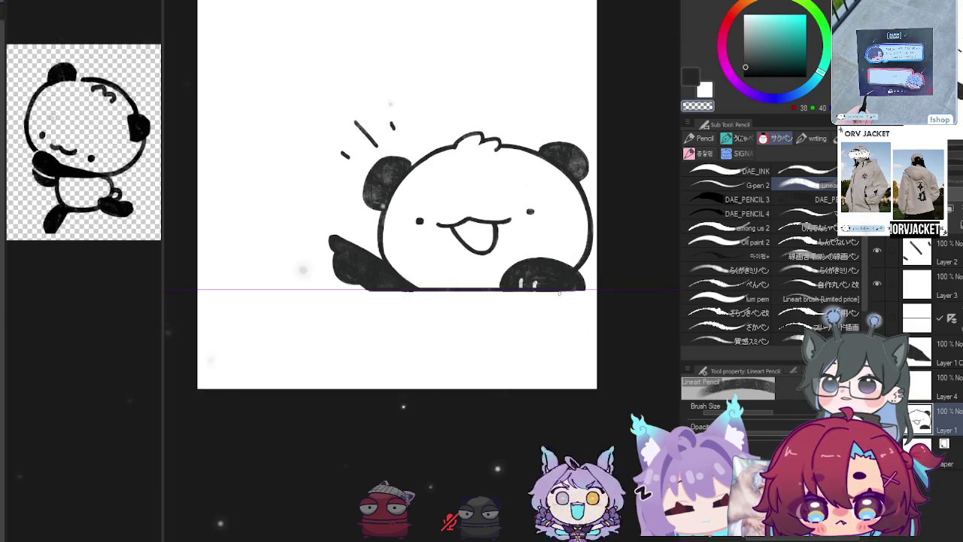
left_click_drag(578, 294, 587, 296)
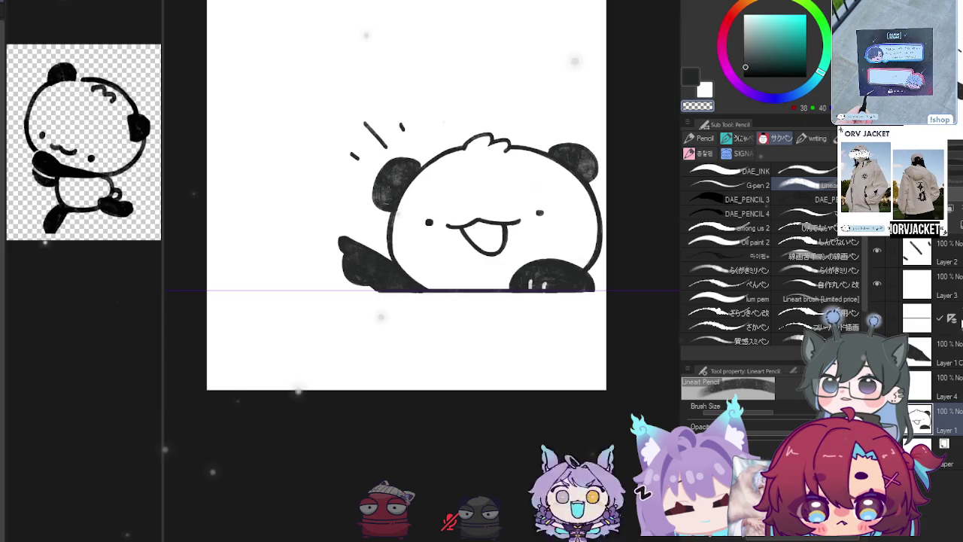
scroll(580, 294, "up", 5)
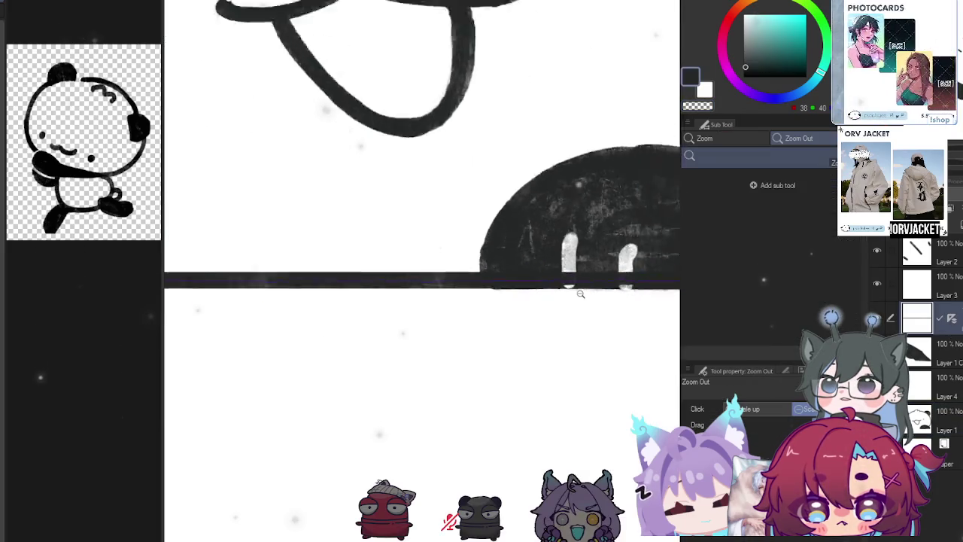
left_click(580, 295)
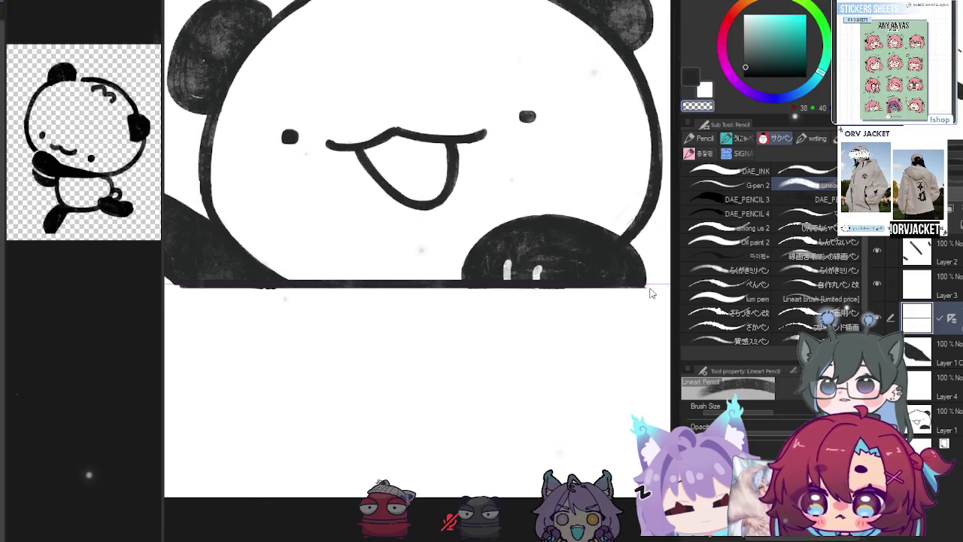
key("c")
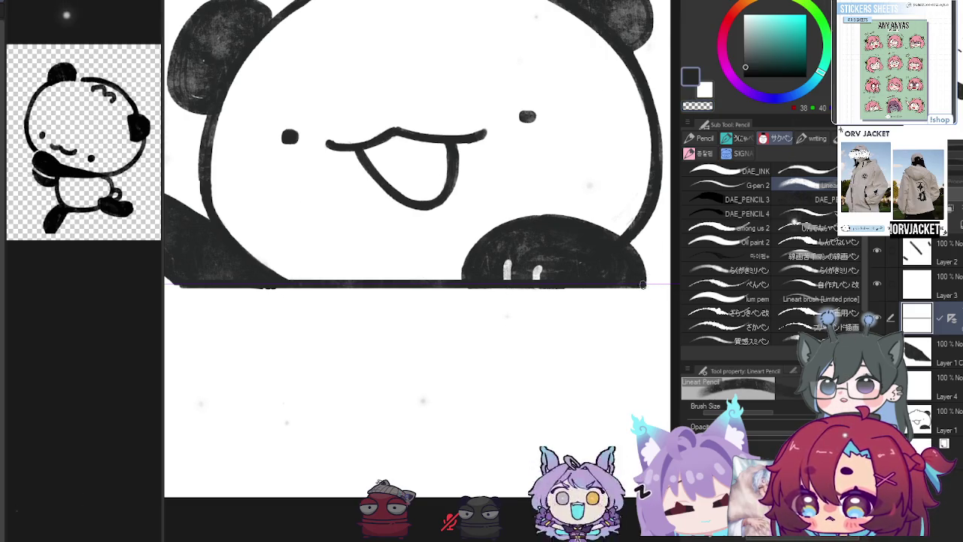
mouse_move(608, 310)
left_mouse_down()
mouse_move(633, 317)
mouse_move(611, 295)
left_mouse_up()
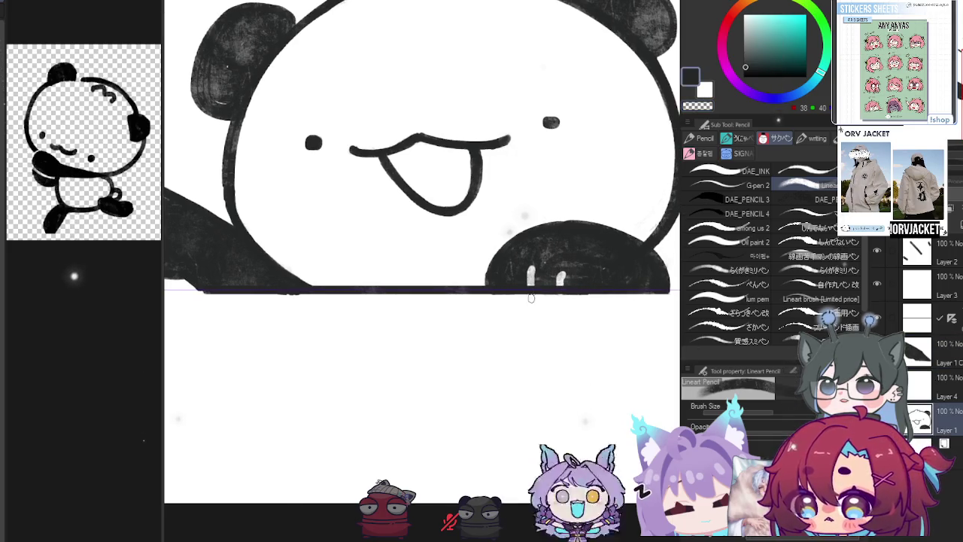
key("c")
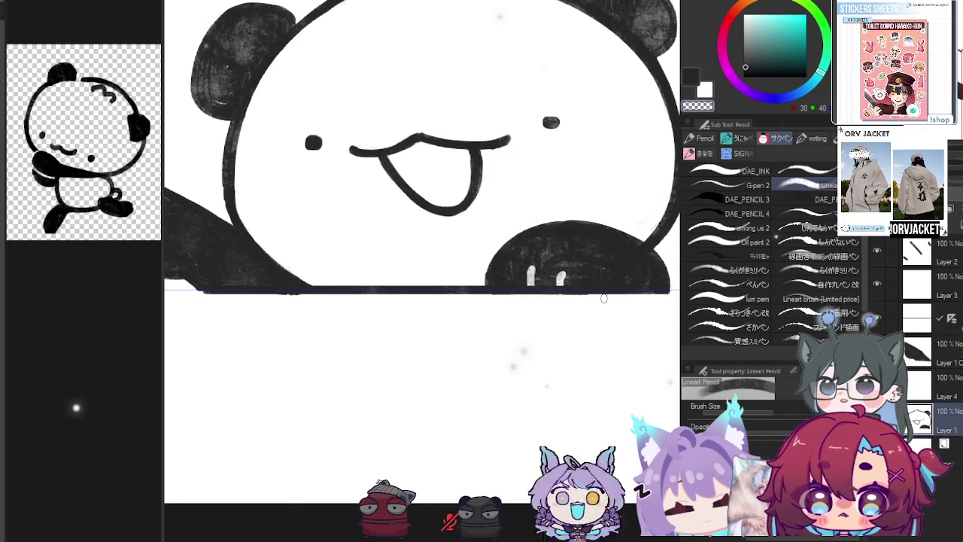
Paint clean light claw lines over the ledge by the paw, removing the stray band
left_click(918, 414, "ctrl")
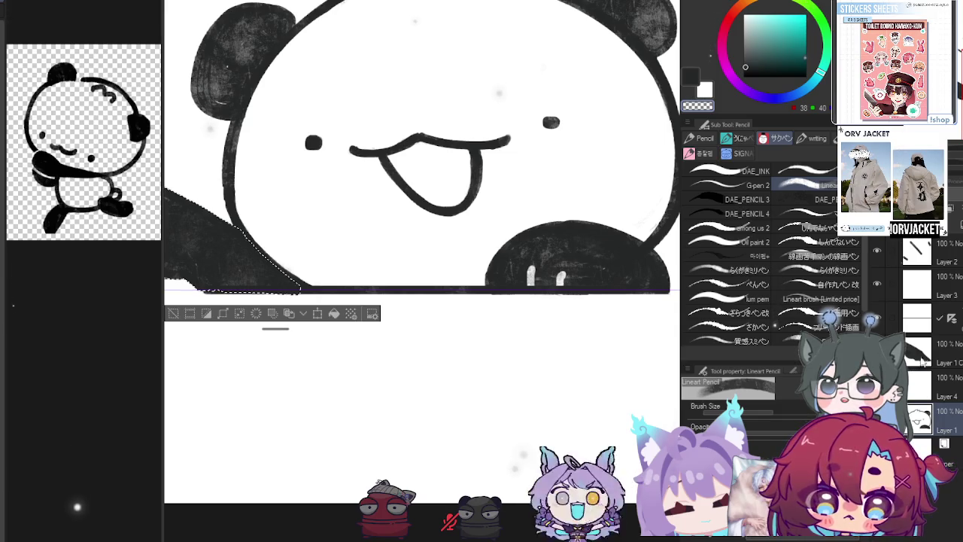
left_click(918, 414, "ctrl+shift")
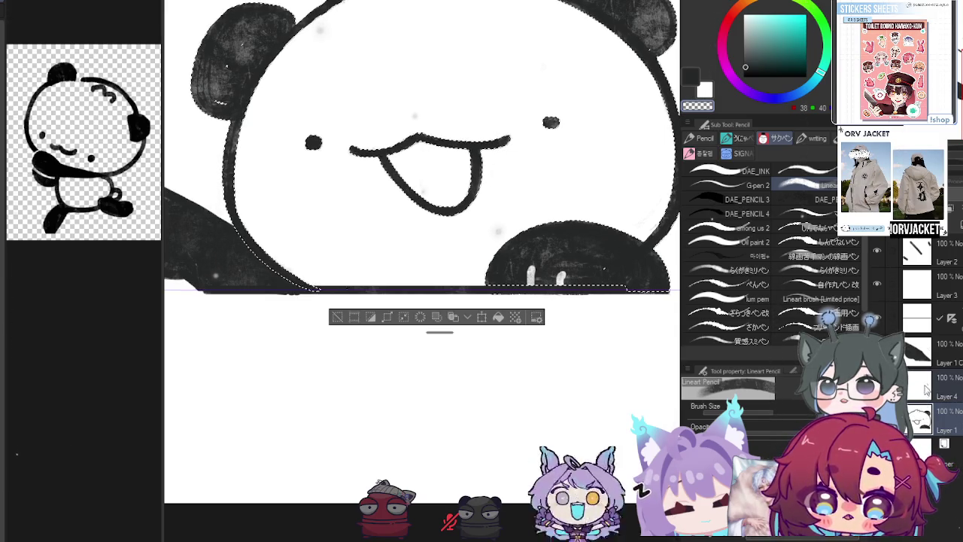
left_click(930, 322, "ctrl")
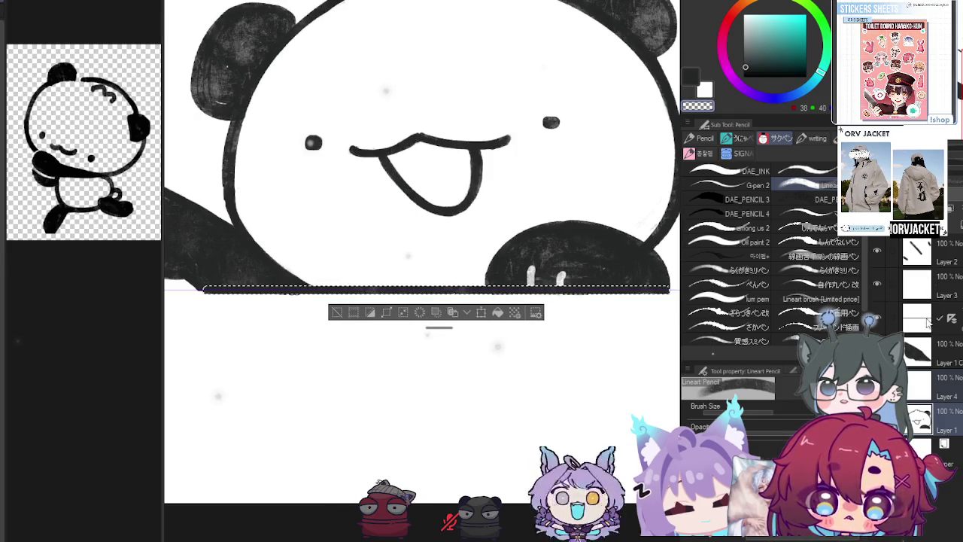
key("ctrl+d")
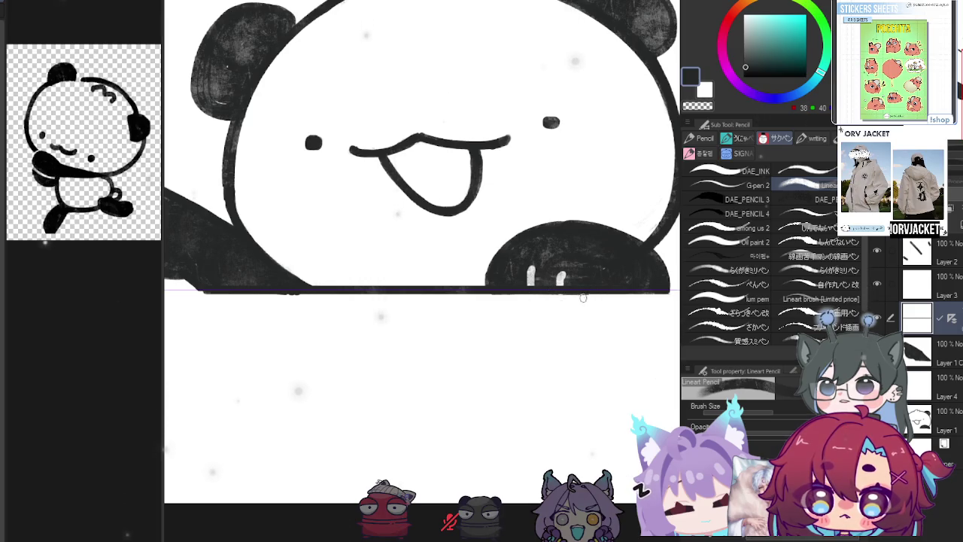
left_click_drag(583, 298, 531, 292)
key("e")
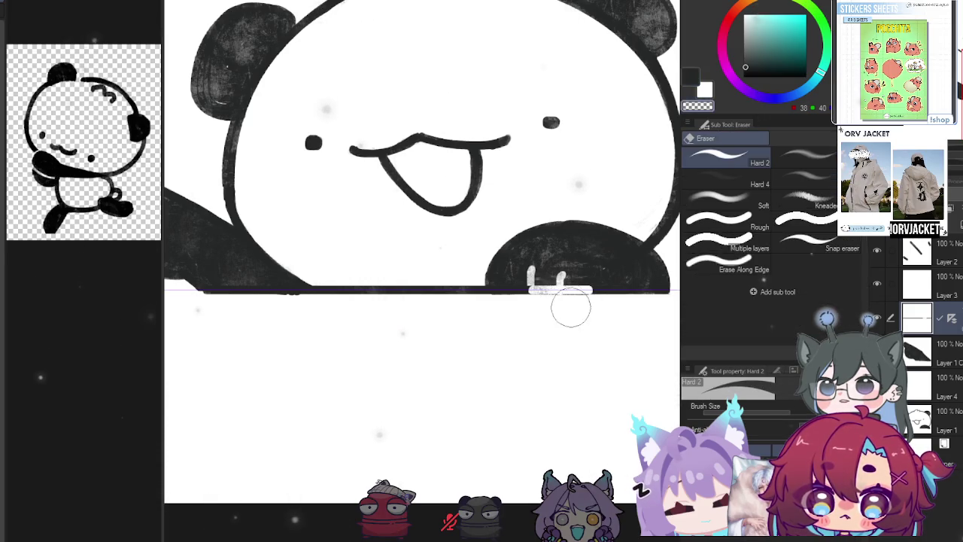
left_click(909, 291, "ctrl")
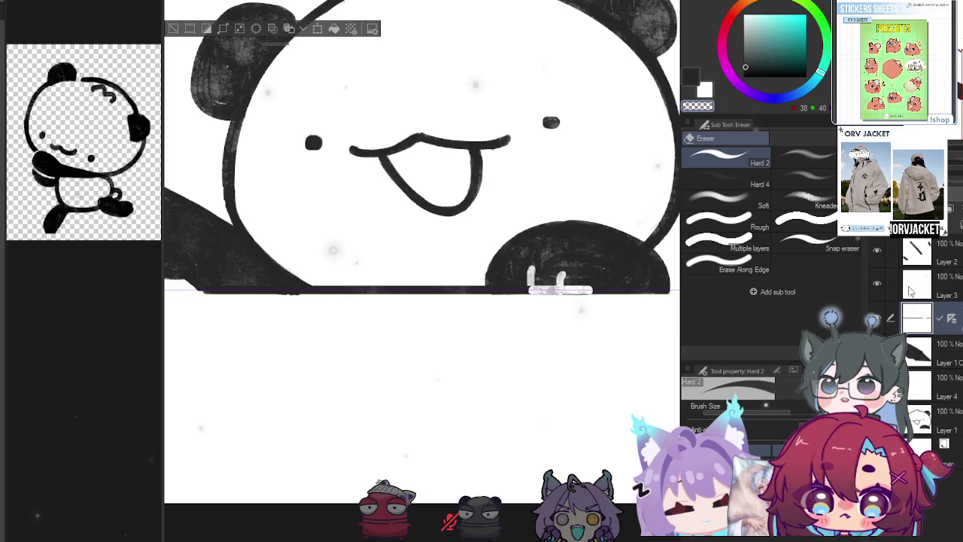
key("o")
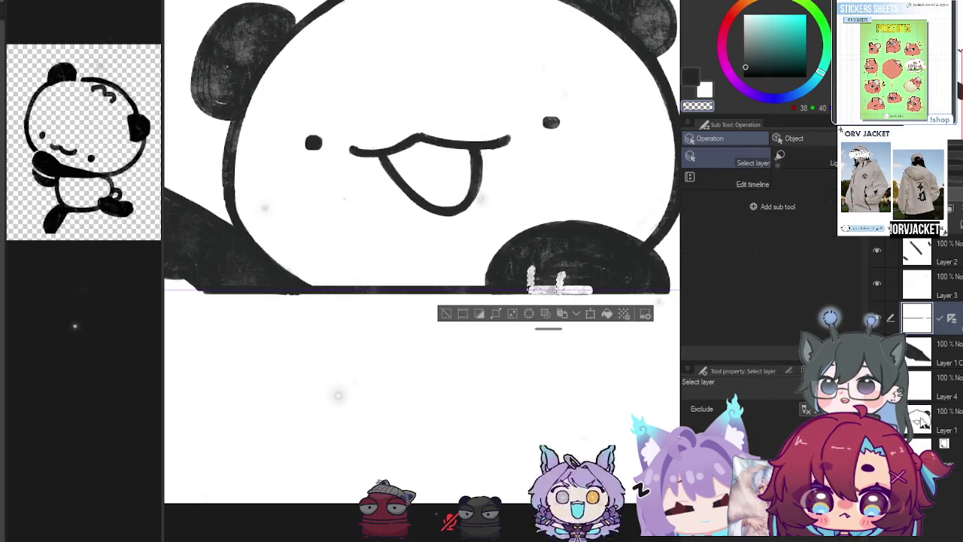
key("ctrl+d")
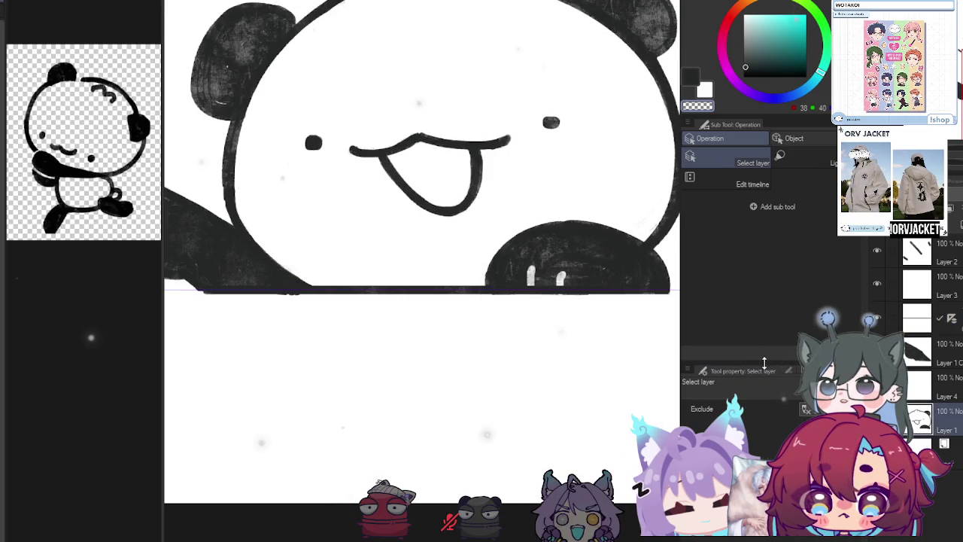
key("e")
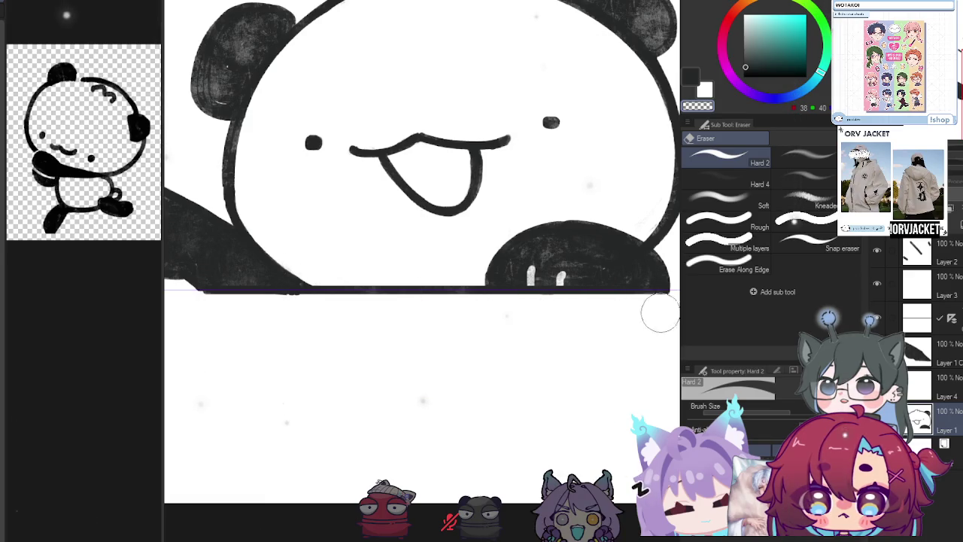
scroll(553, 384, "down", 5)
scroll(471, 395, "up", 2)
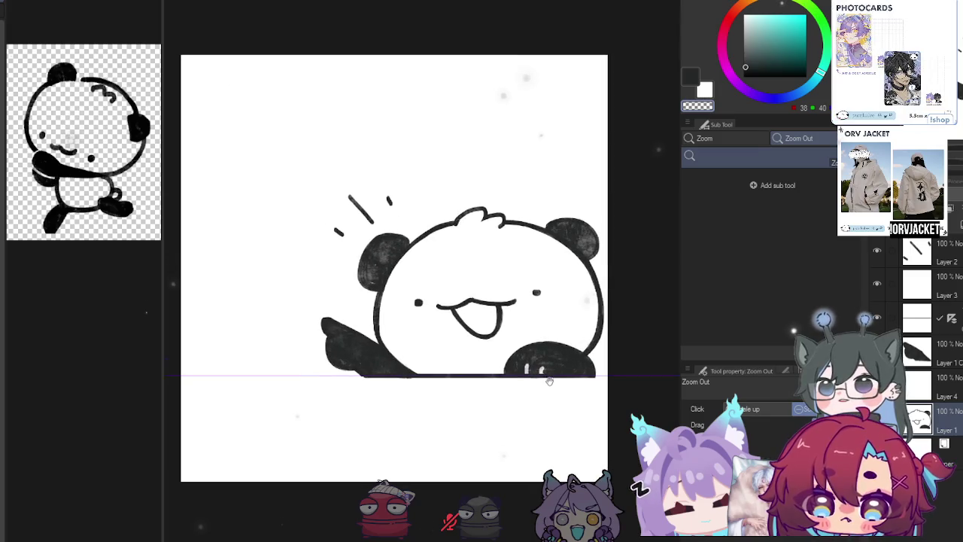
scroll(471, 395, "up", 2)
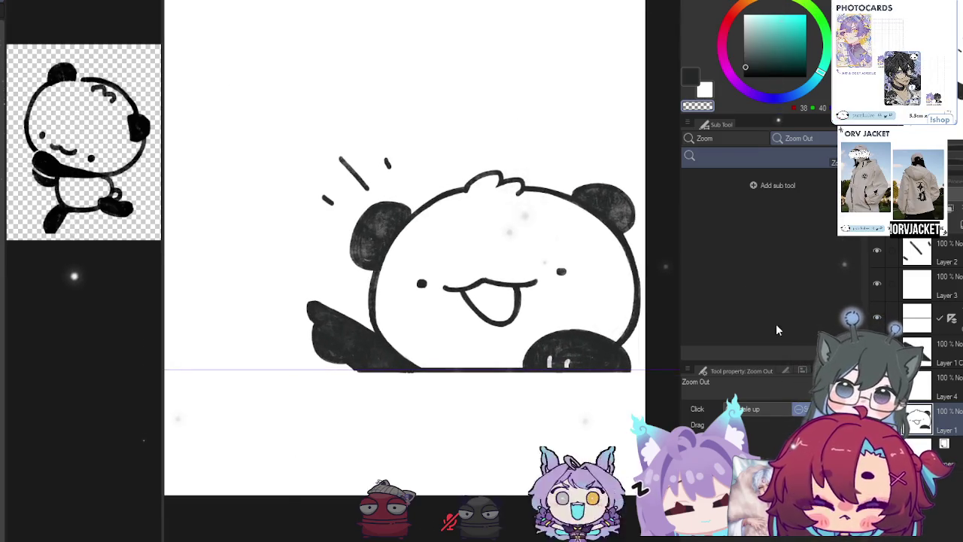
key("p")
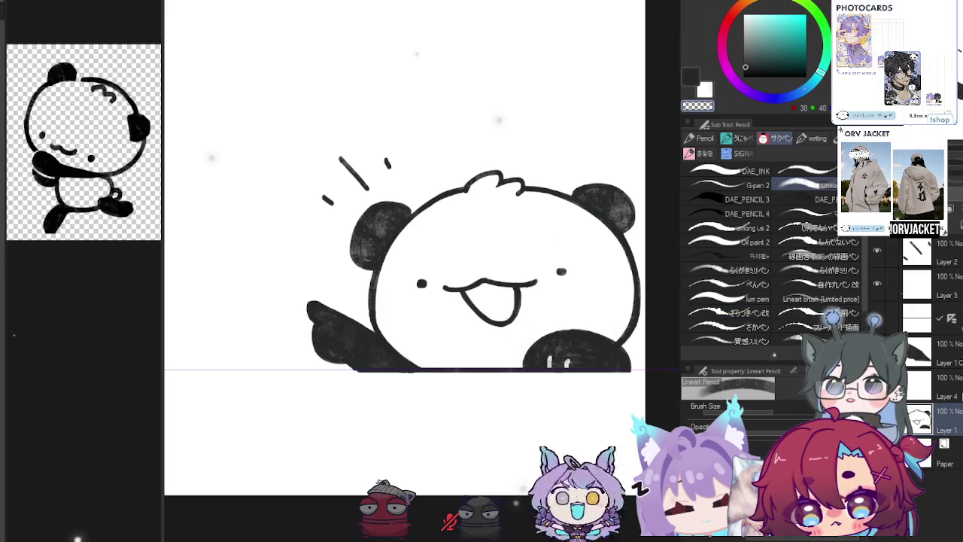
left_click(949, 357)
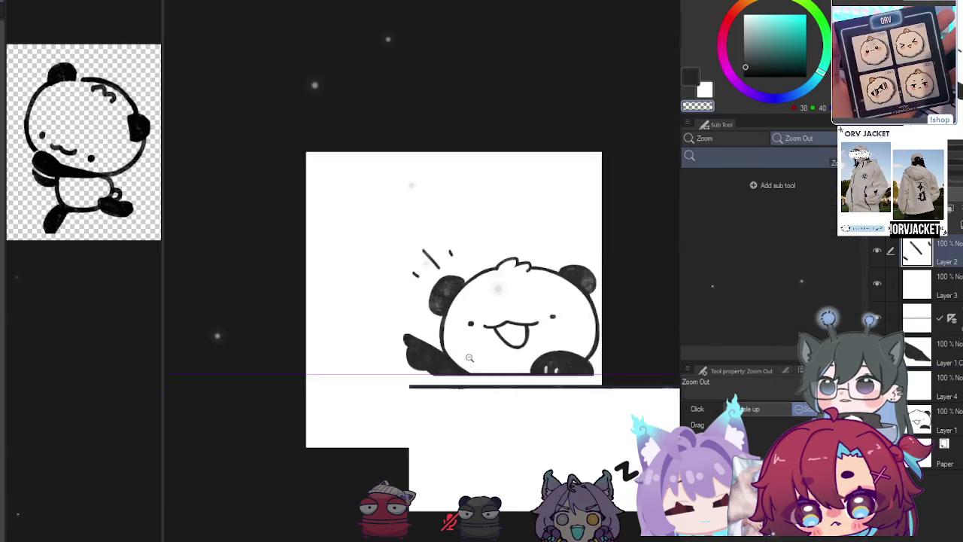
left_click(490, 352)
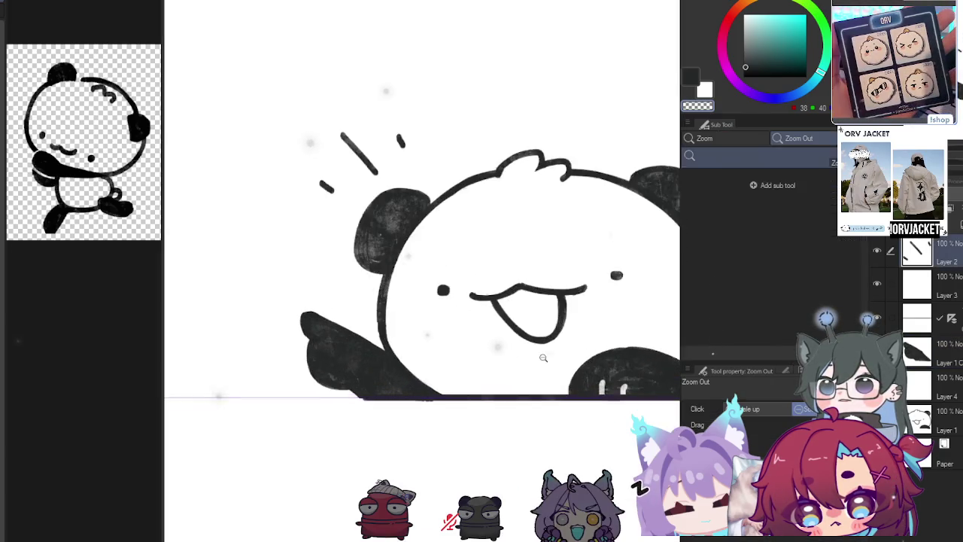
scroll(490, 353, "up", 3)
scroll(490, 352, "down", 1)
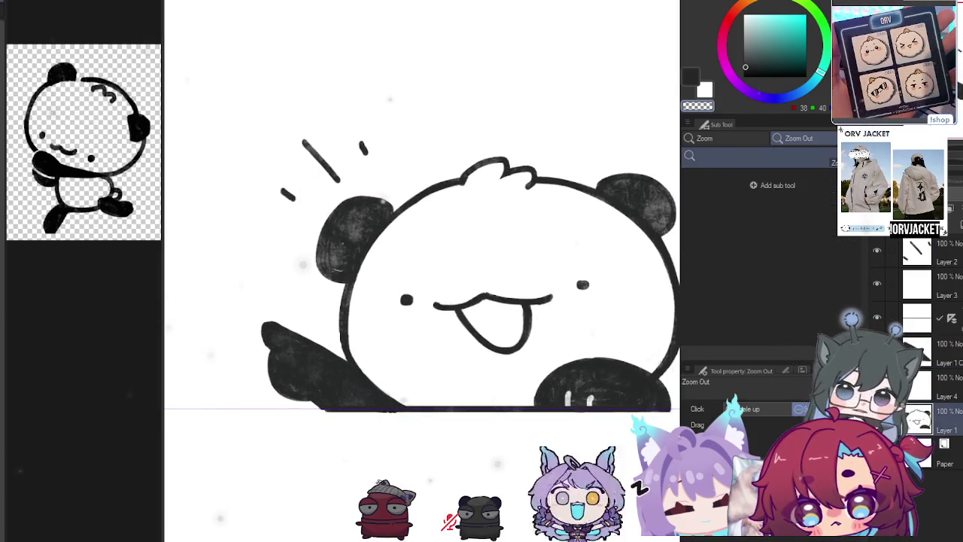
key("p")
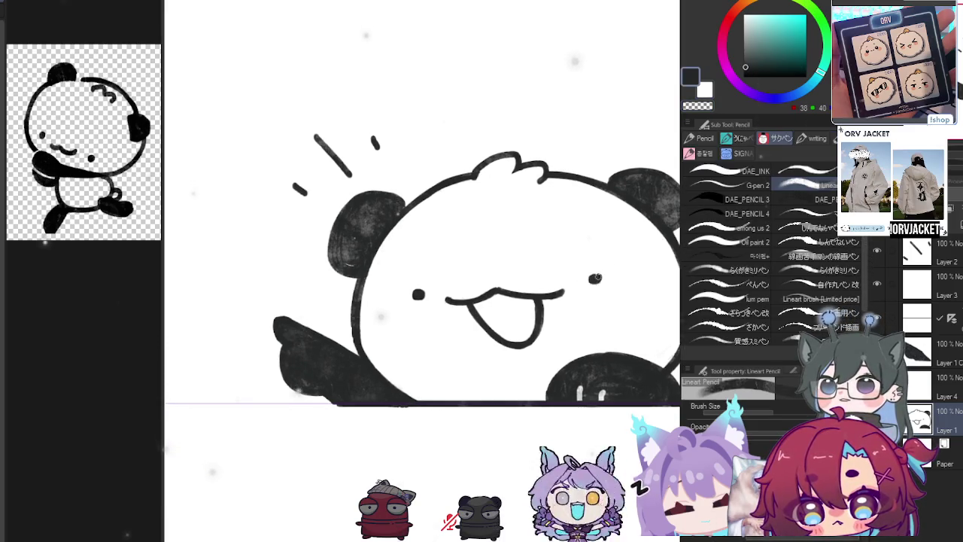
left_click_drag(557, 284, 562, 280)
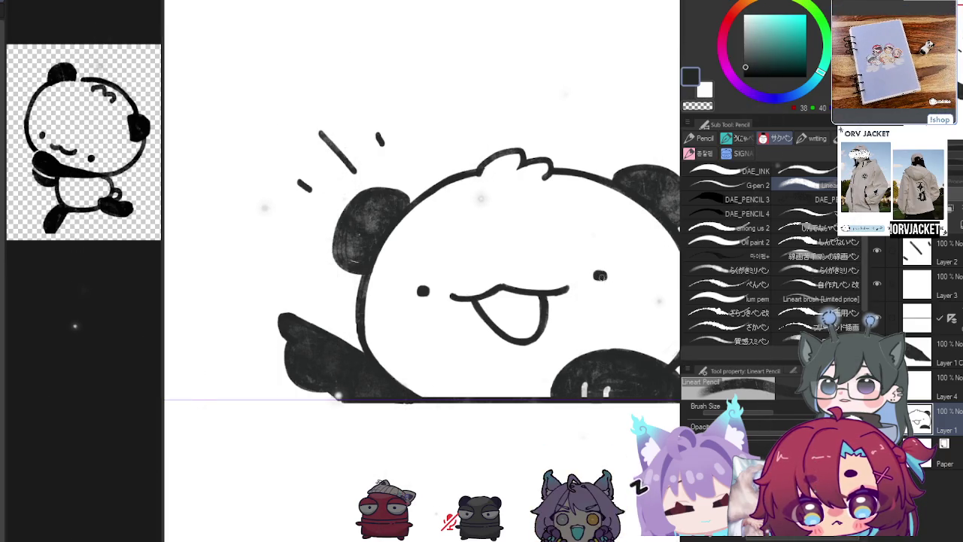
scroll(600, 276, "down", 5)
scroll(572, 286, "down", 2)
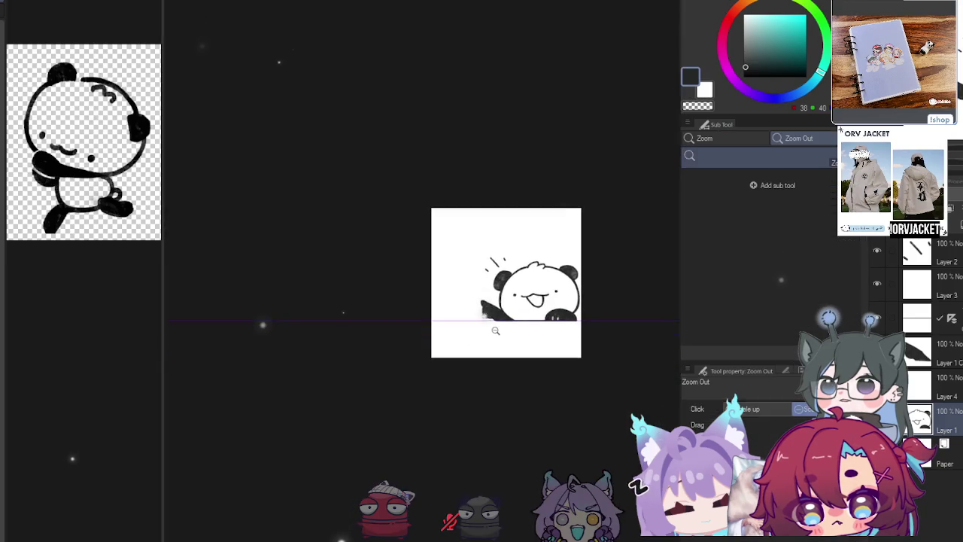
scroll(564, 293, "up", 2)
scroll(560, 299, "up", 3)
scroll(559, 299, "down", 2)
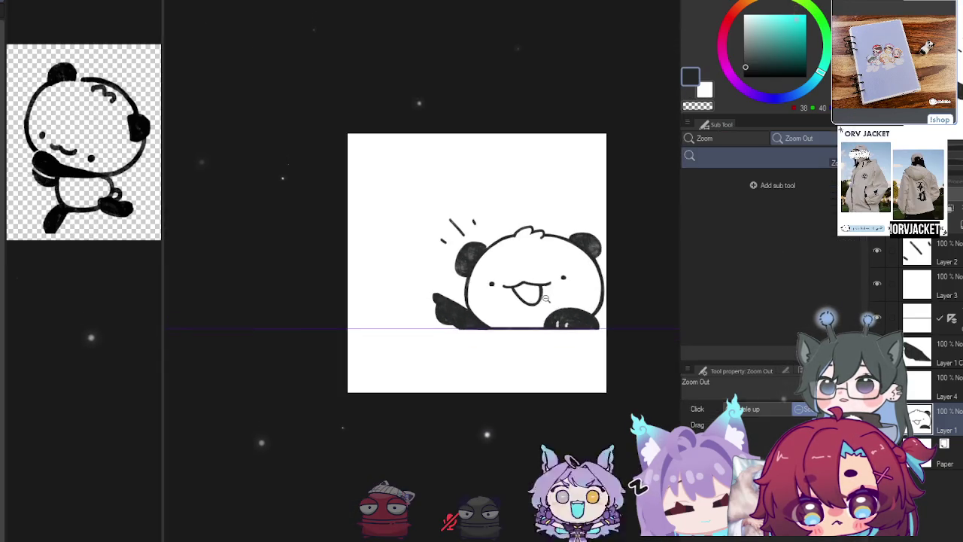
scroll(577, 298, "up", 4)
key("p")
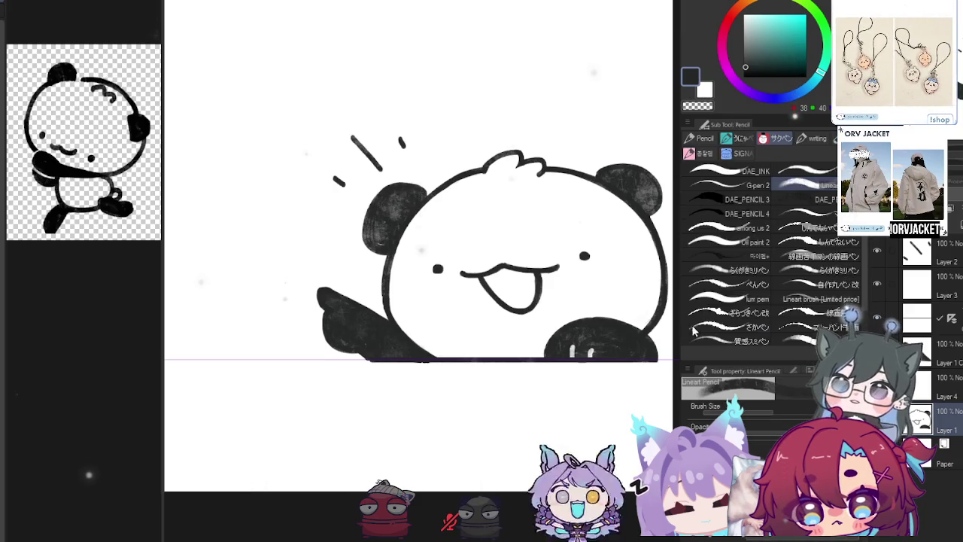
Paint salmon-pink blush marks on the panda's cheeks beside each eye
left_click(734, 15)
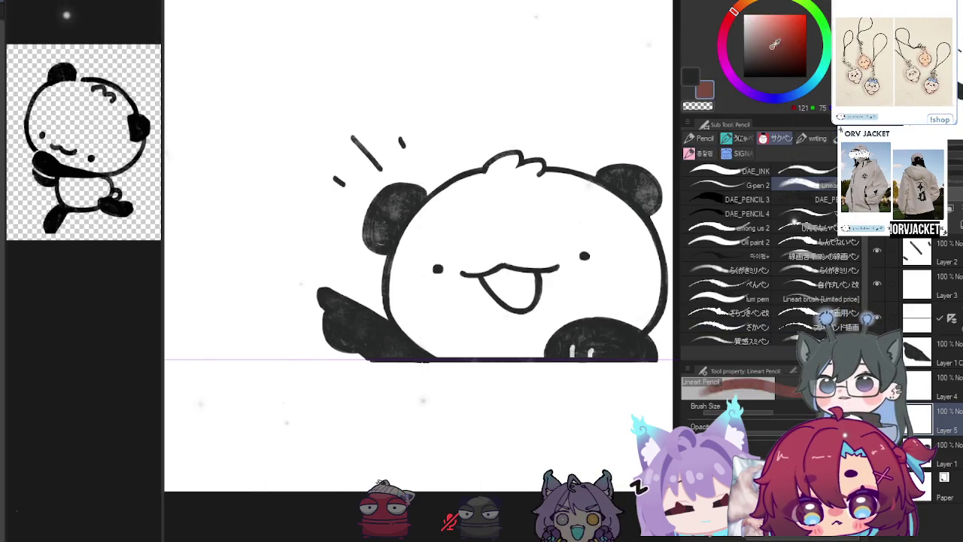
left_click_drag(407, 268, 408, 265)
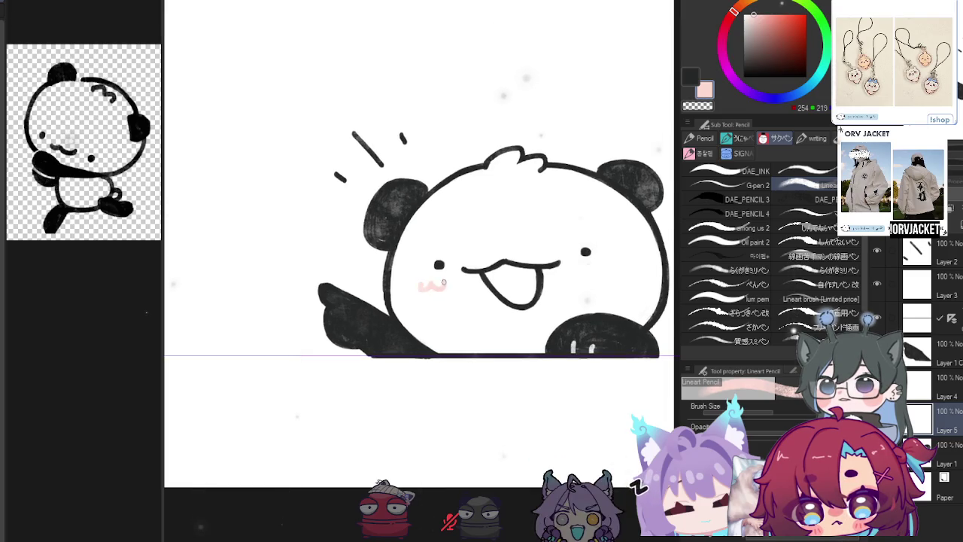
left_click(767, 19)
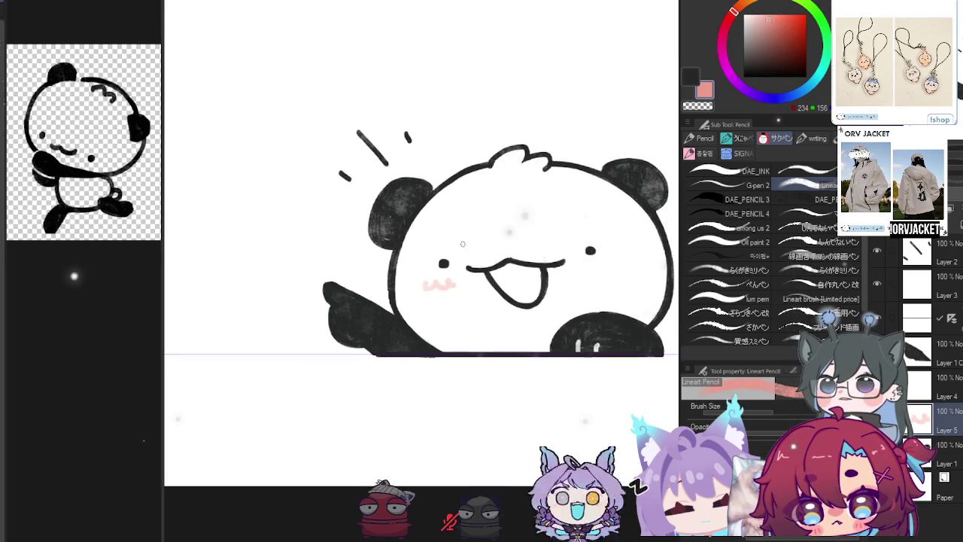
left_click(739, 7)
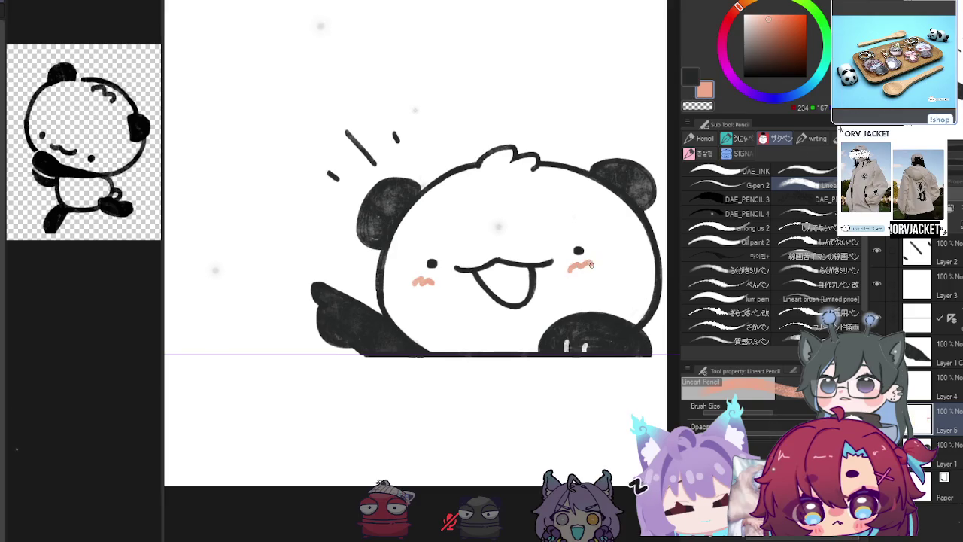
left_click_drag(591, 265, 516, 314)
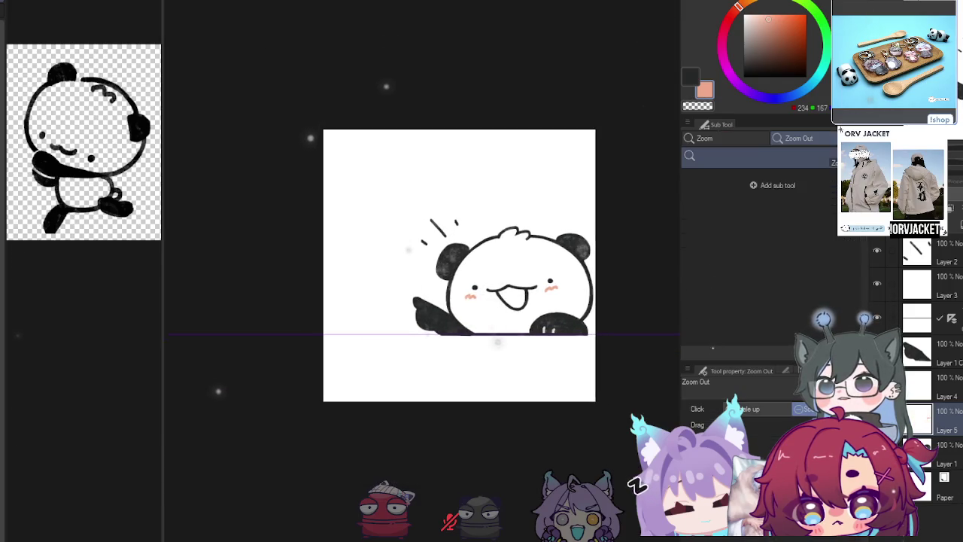
Drag the canvas's left edge outward in Change Canvas Size to leave empty space
key("ctrl+alt+s")
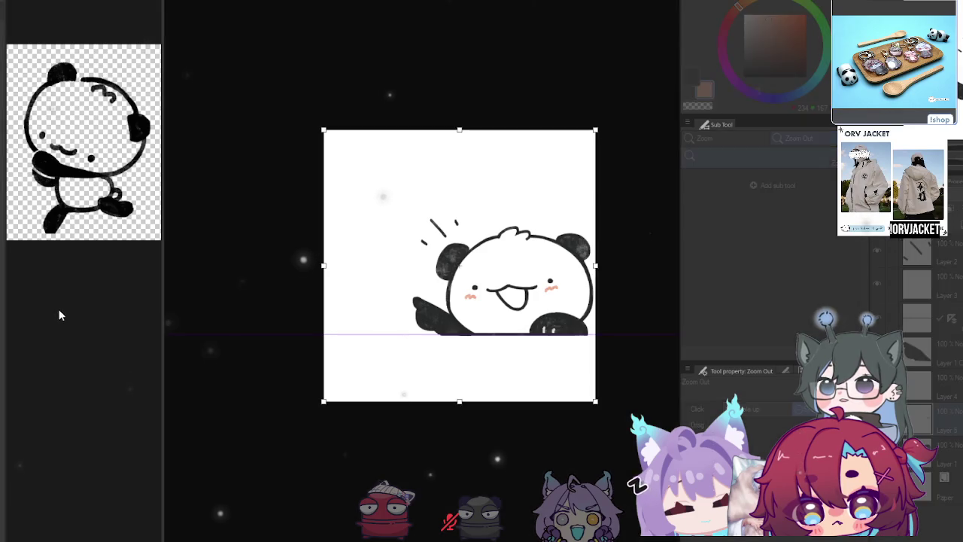
mouse_move(429, 258)
left_mouse_down()
mouse_move(198, 256)
mouse_move(209, 256)
left_mouse_up()
key("Escape")
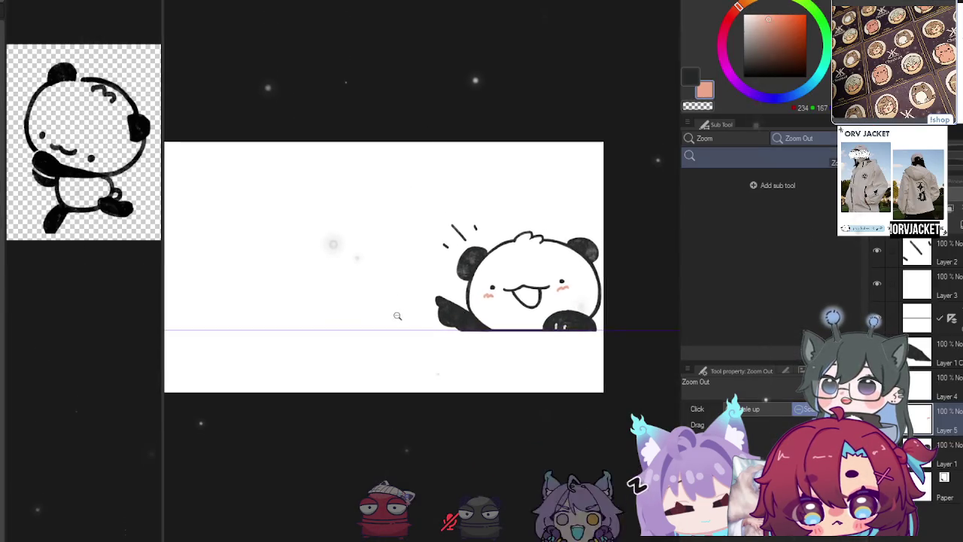
scroll(387, 306, "up", 2)
key("t")
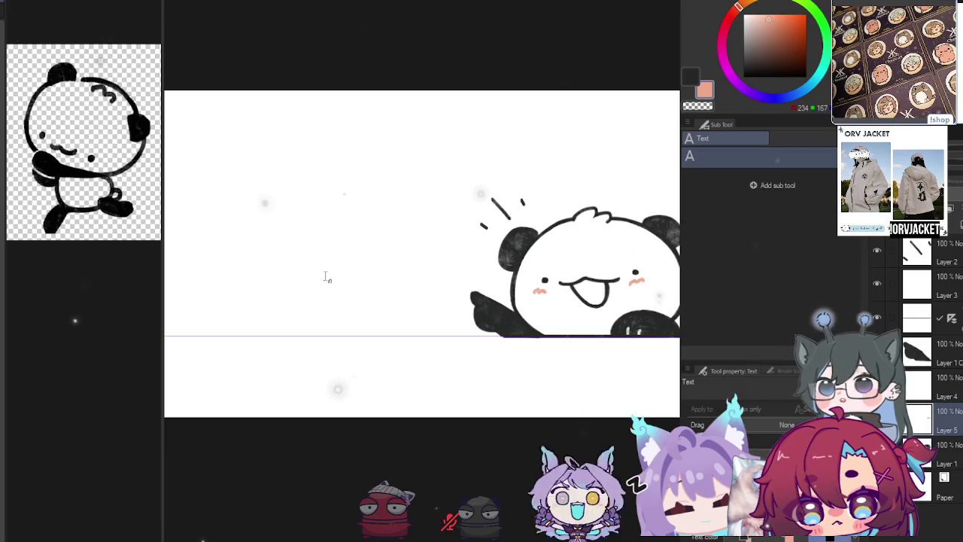